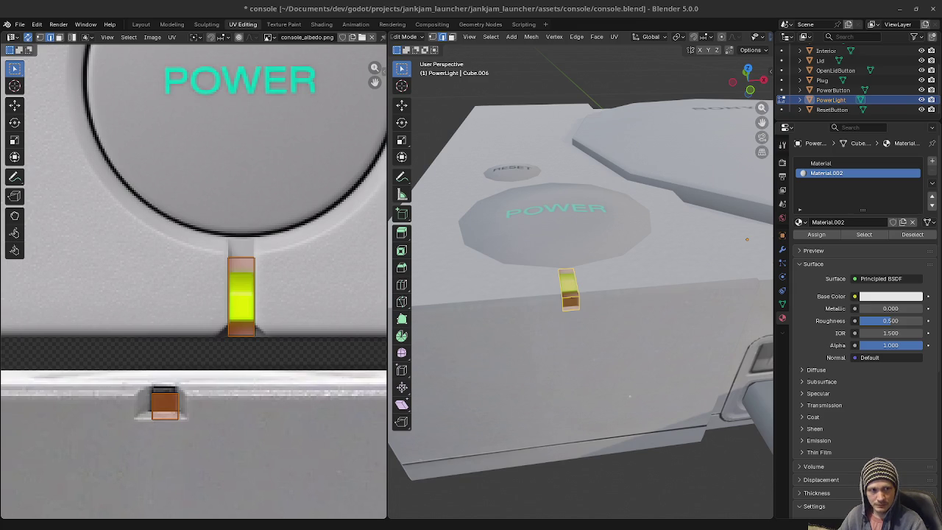
Switch away from Blender to the YouTube wrestling prank video
{"action": "key", "text": "alt+Tab"}
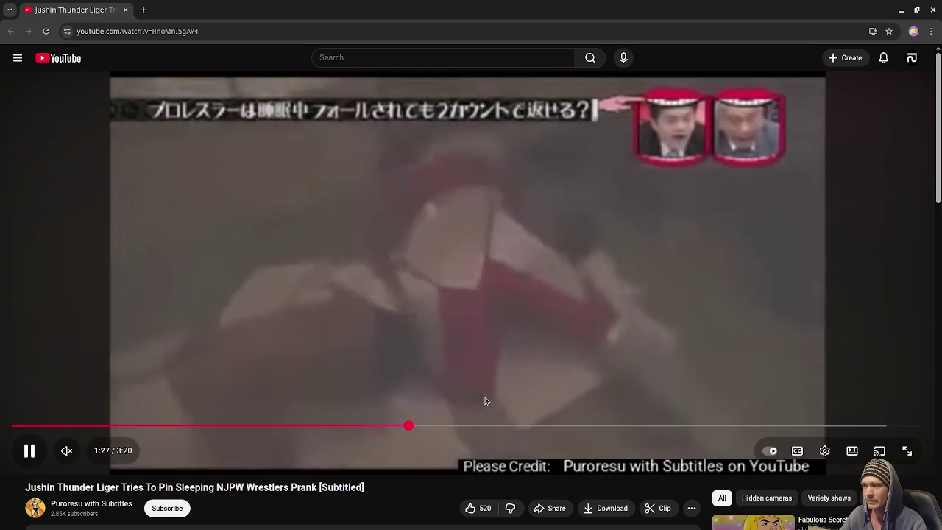
Skip the prank video ahead to about 2:10
{"action": "left_click", "coordinate": [608, 426]}
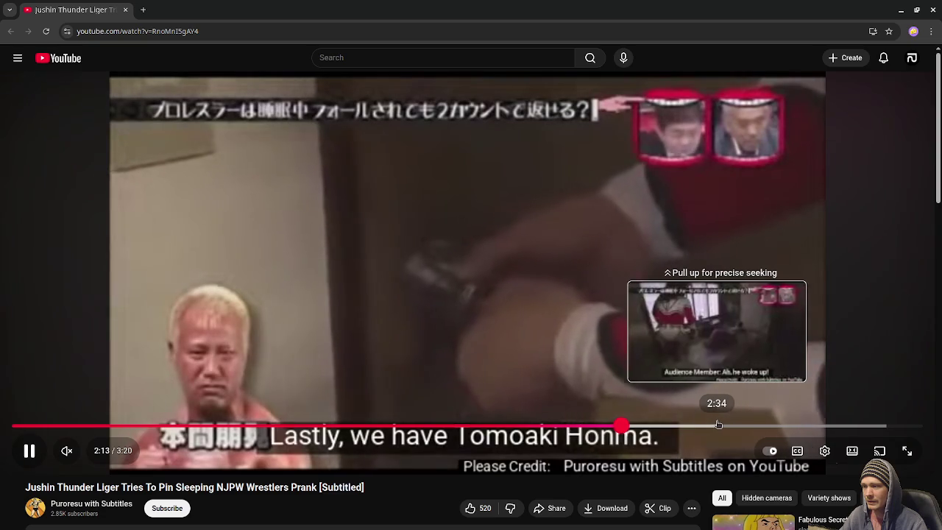
Jump the prank video ahead to 2:34
{"action": "left_click", "coordinate": [717, 425]}
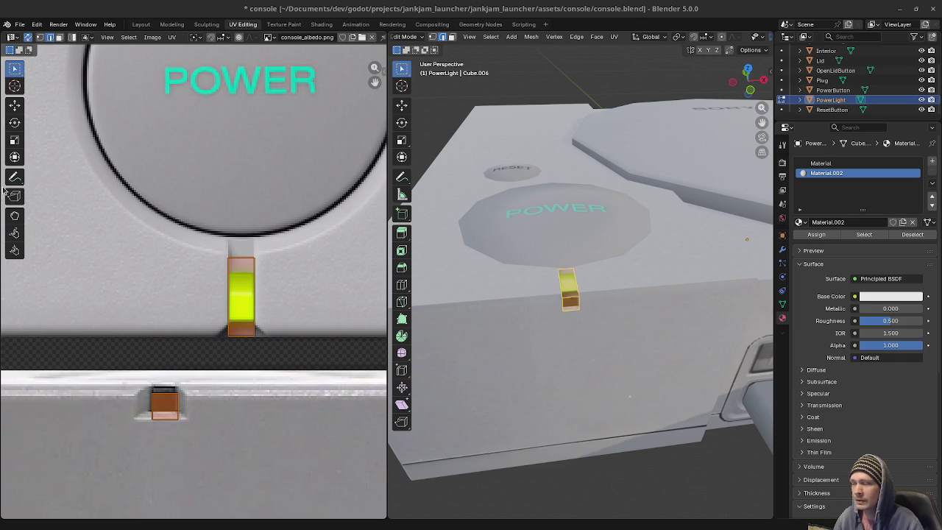
Drive Material.002's Base Color with an Image Texture loaded with power_light.png
{"action": "scroll", "coordinate": [505, 326], "scroll_direction": "up", "scroll_amount": 2}
{"action": "mouse_move", "coordinate": [515, 343]}
{"action": "middle_mouse_down"}
{"action": "mouse_move", "coordinate": [538, 358]}
{"action": "mouse_move", "coordinate": [437, 301]}
{"action": "mouse_move", "coordinate": [439, 292]}
{"action": "mouse_move", "coordinate": [480, 289]}
{"action": "middle_mouse_up"}
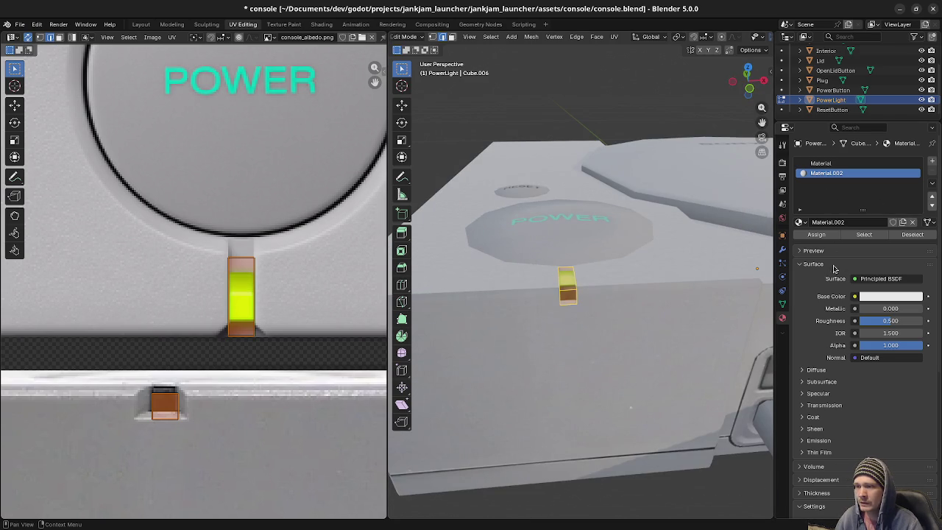
{"action": "left_click", "coordinate": [854, 297]}
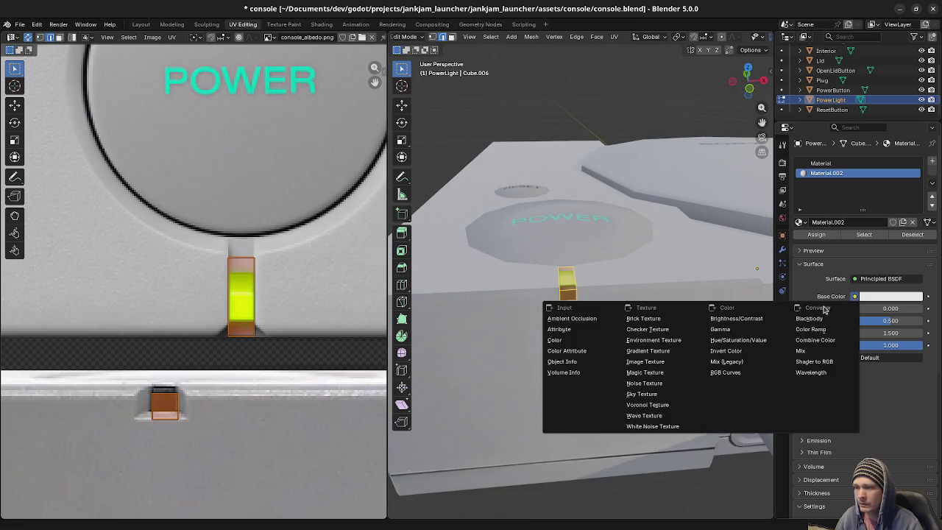
{"action": "left_click", "coordinate": [646, 361]}
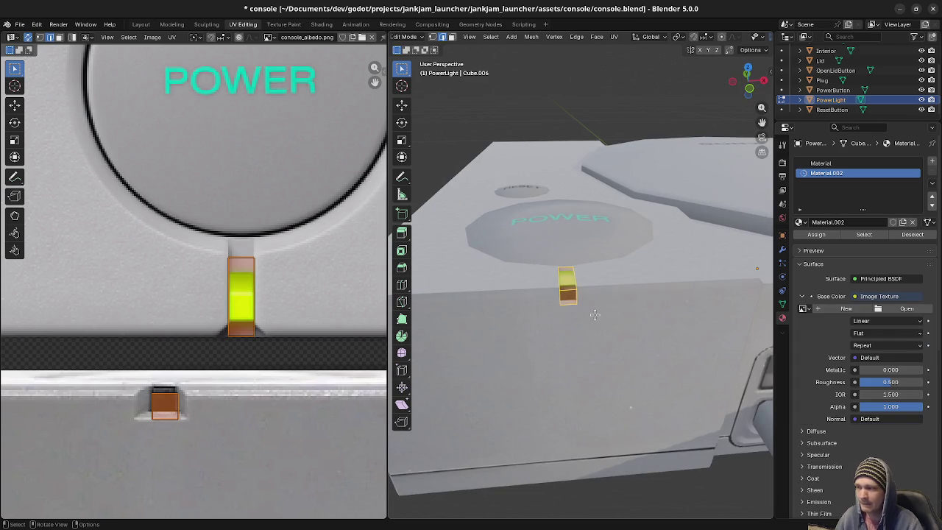
{"action": "left_click", "coordinate": [802, 309]}
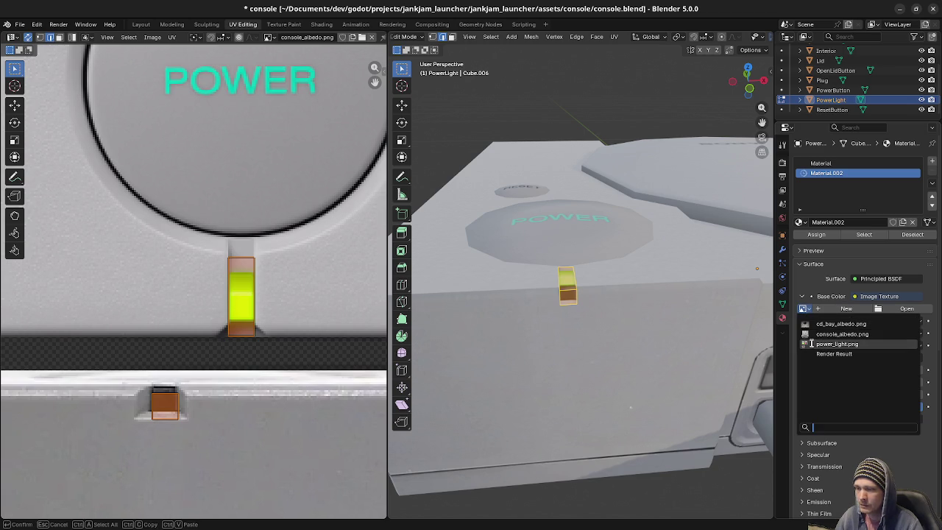
{"action": "left_click", "coordinate": [811, 344]}
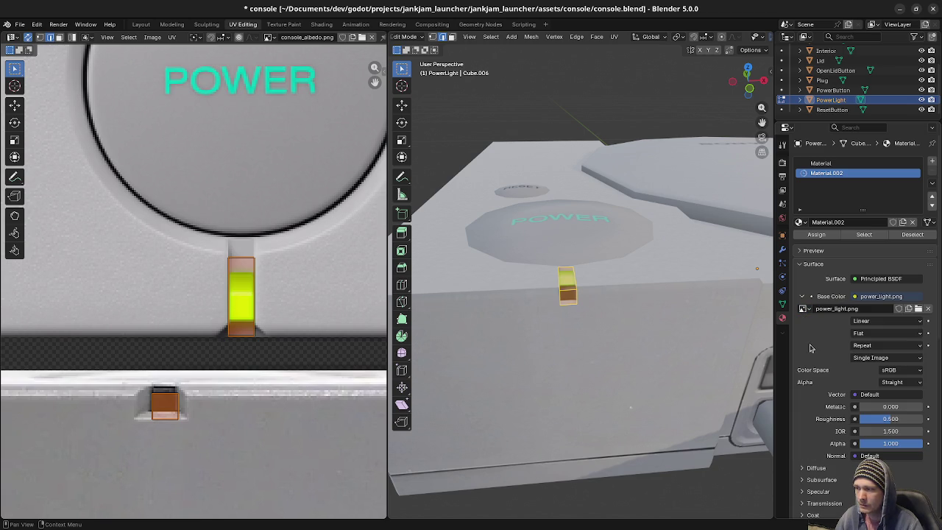
Assign Material.002 to the selected PowerLight faces, leaving it as the active slot
{"action": "left_click", "coordinate": [823, 236]}
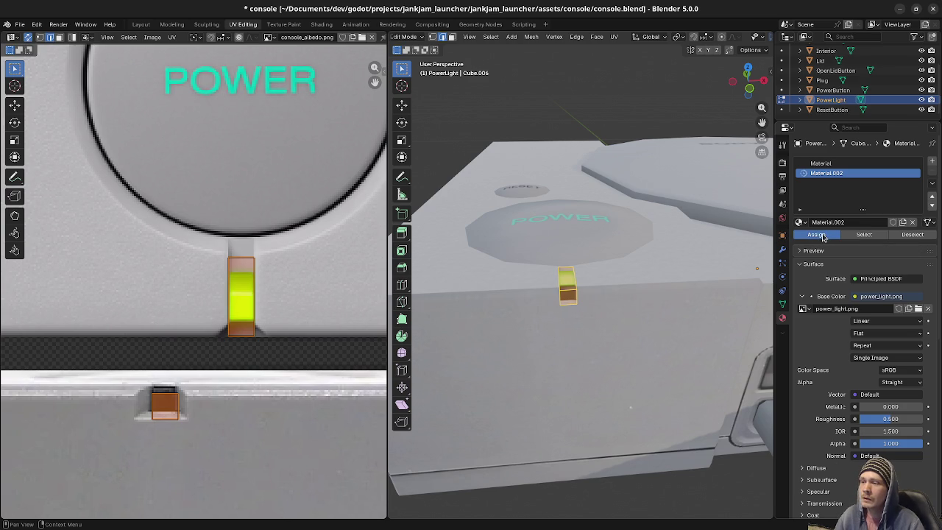
{"action": "left_click", "coordinate": [849, 165]}
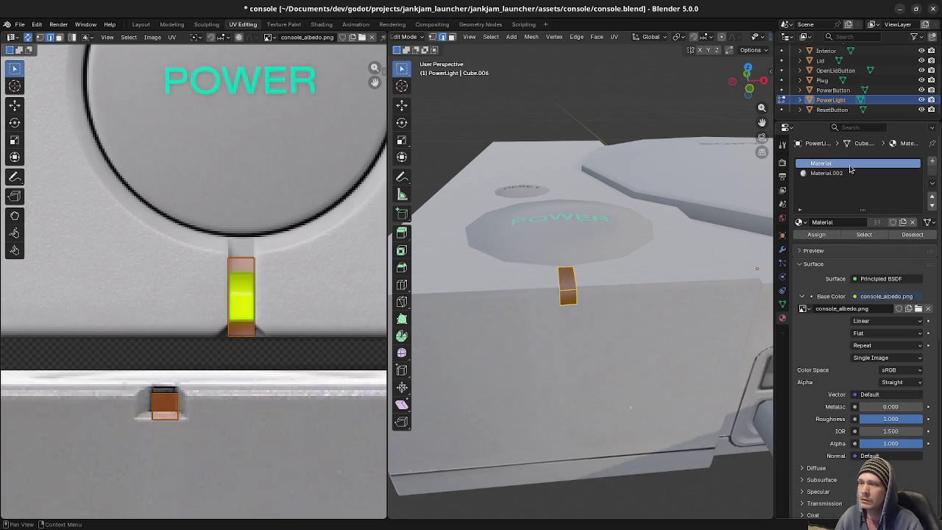
{"action": "left_click", "coordinate": [828, 173]}
{"action": "left_click", "coordinate": [827, 163]}
{"action": "left_click", "coordinate": [827, 173]}
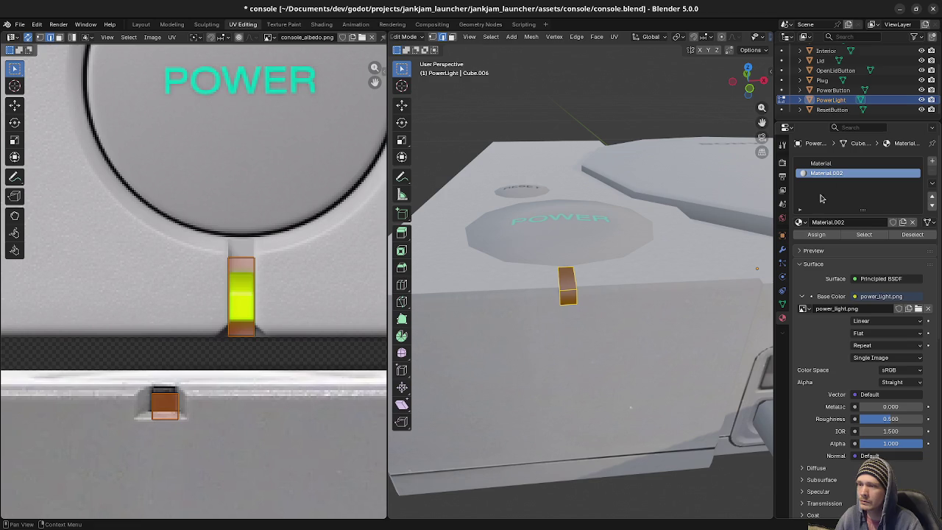
{"action": "left_click", "coordinate": [815, 237]}
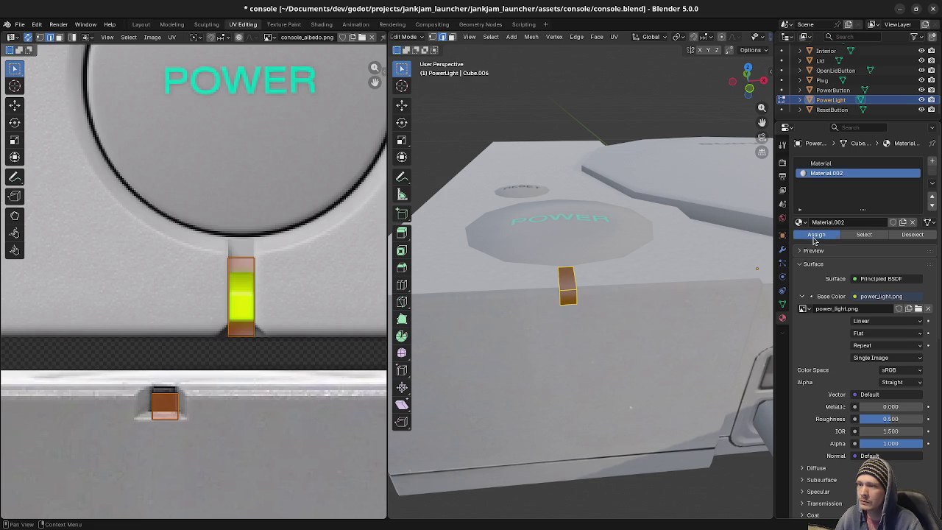
{"action": "left_click", "coordinate": [846, 163]}
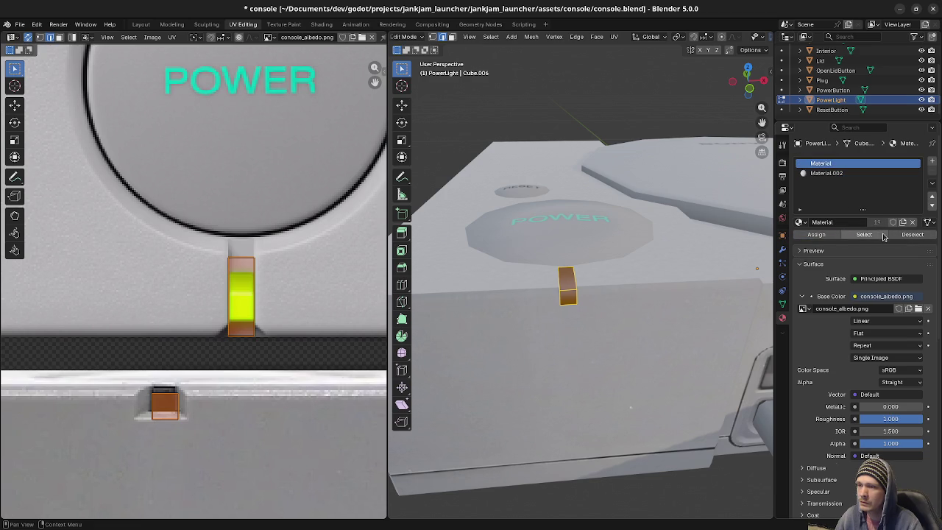
{"action": "left_click", "coordinate": [823, 173]}
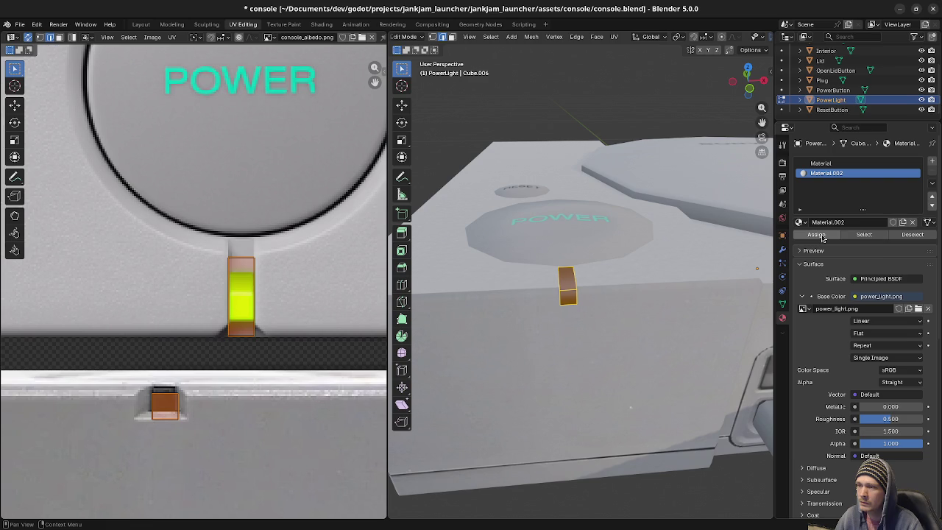
In Object Mode, remove the old Material slot from PowerLight
{"action": "key", "text": "Tab"}
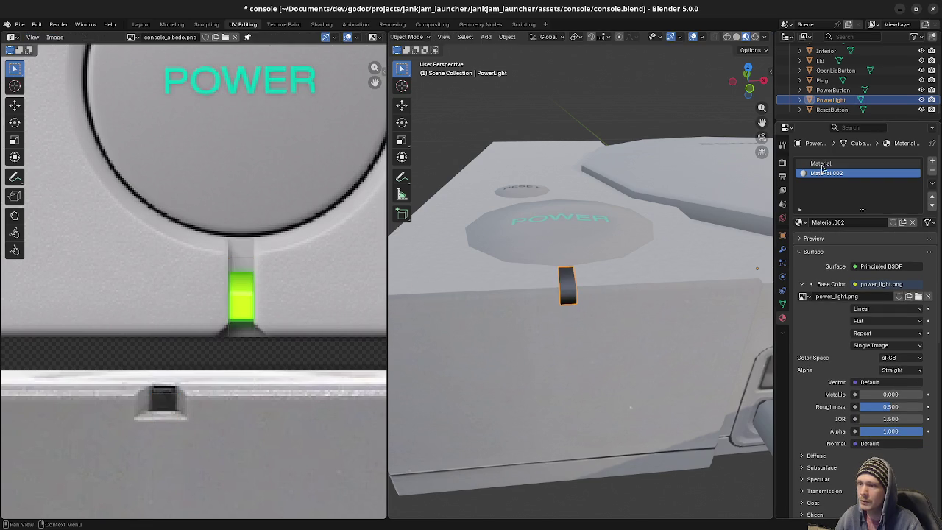
{"action": "left_click", "coordinate": [831, 162]}
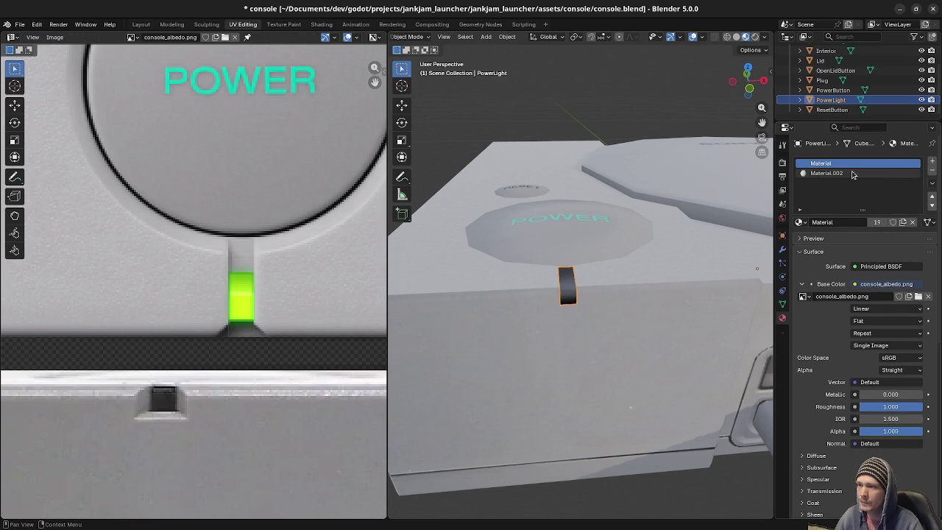
{"action": "left_click", "coordinate": [933, 173]}
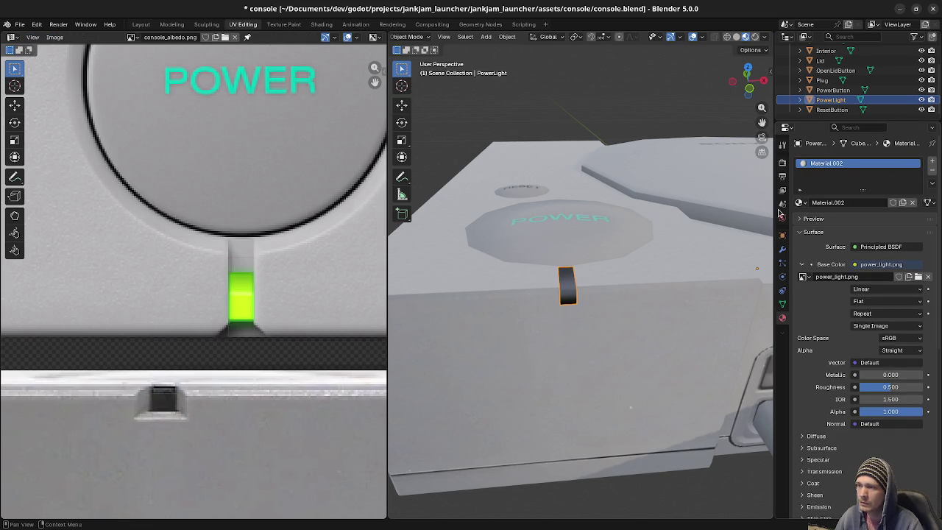
Show power_light.png in the UV editor and enter Edit Mode on the power light
{"action": "scroll", "coordinate": [287, 263], "scroll_direction": "down", "scroll_amount": 5}
{"action": "scroll", "coordinate": [280, 262], "scroll_direction": "down", "scroll_amount": 2}
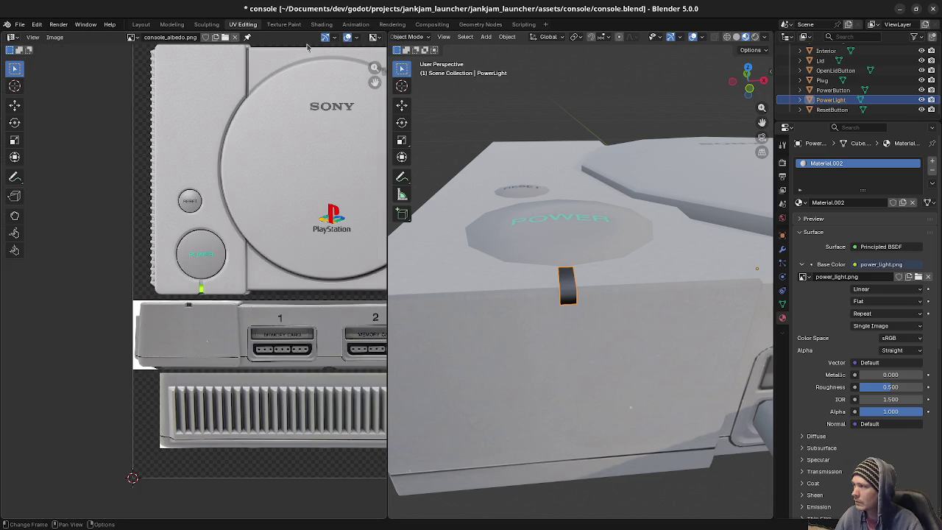
{"action": "left_click", "coordinate": [133, 37]}
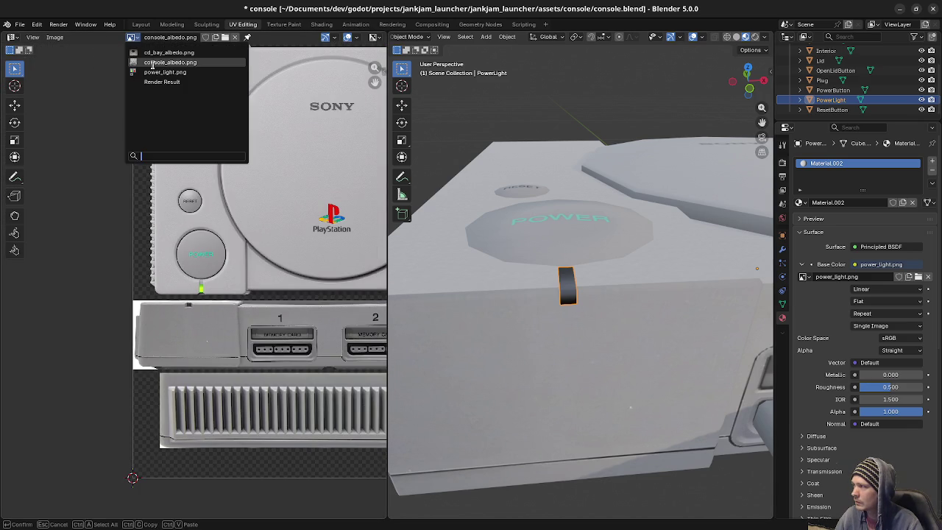
{"action": "left_click", "coordinate": [161, 72]}
{"action": "mouse_move", "coordinate": [316, 263]}
{"action": "middle_mouse_down"}
{"action": "mouse_move", "coordinate": [212, 268]}
{"action": "mouse_move", "coordinate": [243, 275]}
{"action": "middle_mouse_up"}
{"action": "scroll", "coordinate": [244, 275], "scroll_direction": "down", "scroll_amount": 2}
{"action": "scroll", "coordinate": [243, 282], "scroll_direction": "down", "scroll_amount": 3}
{"action": "scroll", "coordinate": [242, 282], "scroll_direction": "down", "scroll_amount": 2}
{"action": "scroll", "coordinate": [229, 301], "scroll_direction": "up", "scroll_amount": 3}
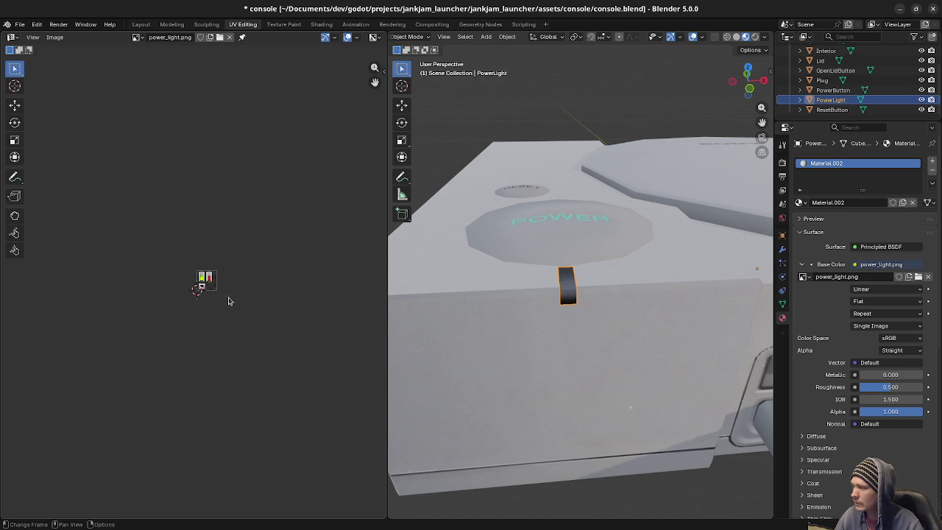
{"action": "scroll", "coordinate": [228, 302], "scroll_direction": "up", "scroll_amount": 3}
{"action": "key", "text": "Tab"}
{"action": "scroll", "coordinate": [267, 301], "scroll_direction": "up", "scroll_amount": 2}
{"action": "scroll", "coordinate": [266, 301], "scroll_direction": "up", "scroll_amount": 1}
{"action": "middle_click_drag", "start_coordinate": [267, 301], "coordinate": [194, 338]}
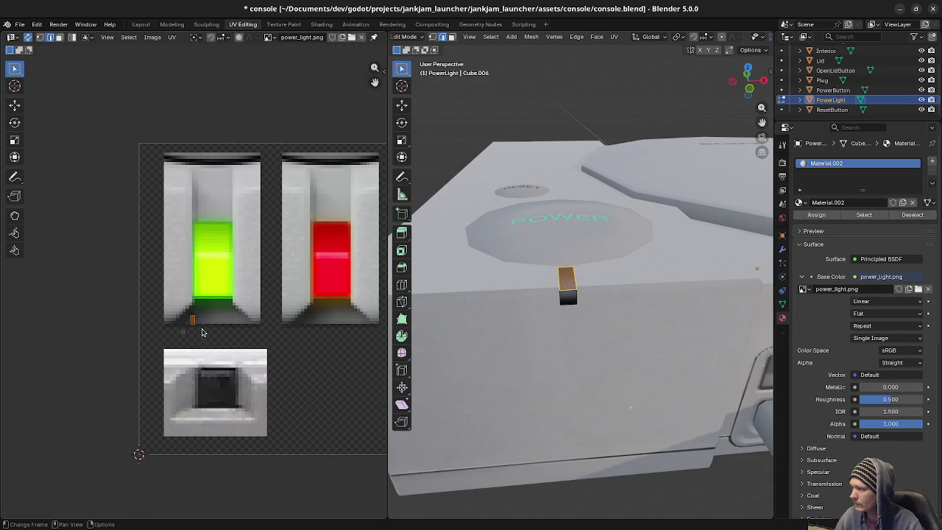
Scale the light's UV island and move it up onto the green lamp
{"action": "key", "text": "s"}
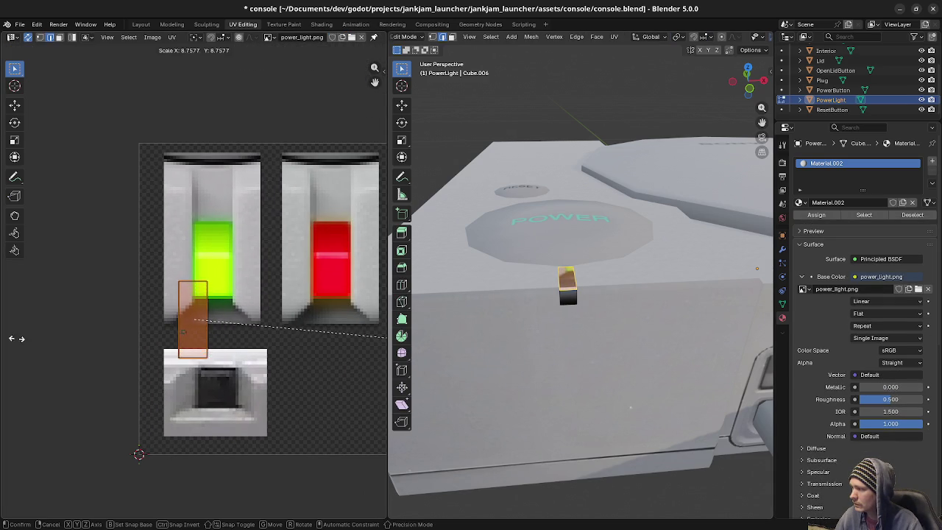
{"action": "left_click", "coordinate": [84, 336]}
{"action": "key", "text": "g"}
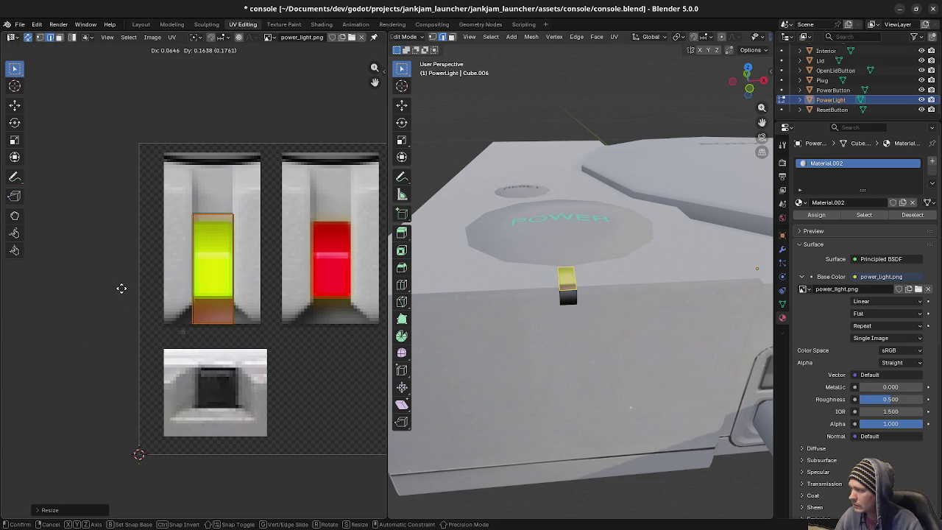
{"action": "left_click", "coordinate": [121, 288]}
{"action": "left_click", "coordinate": [262, 227]}
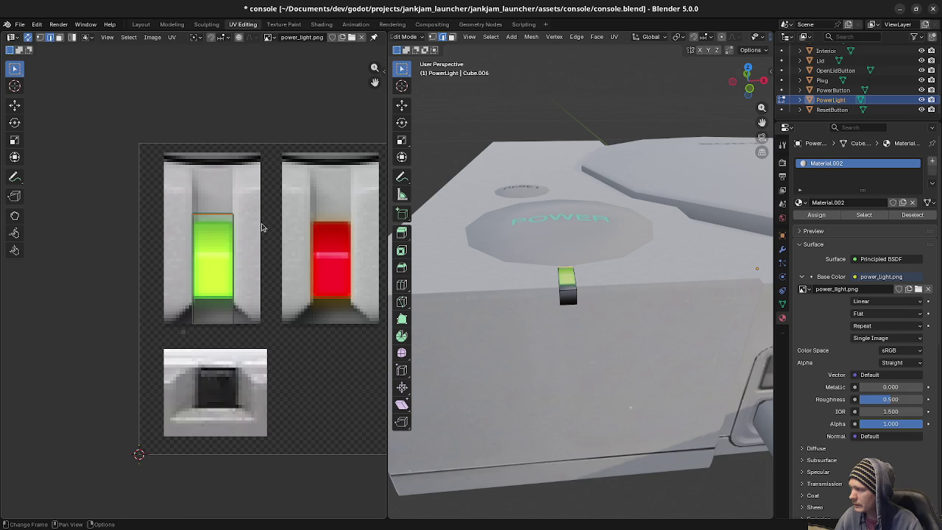
{"action": "key", "text": "a"}
{"action": "key", "text": "g"}
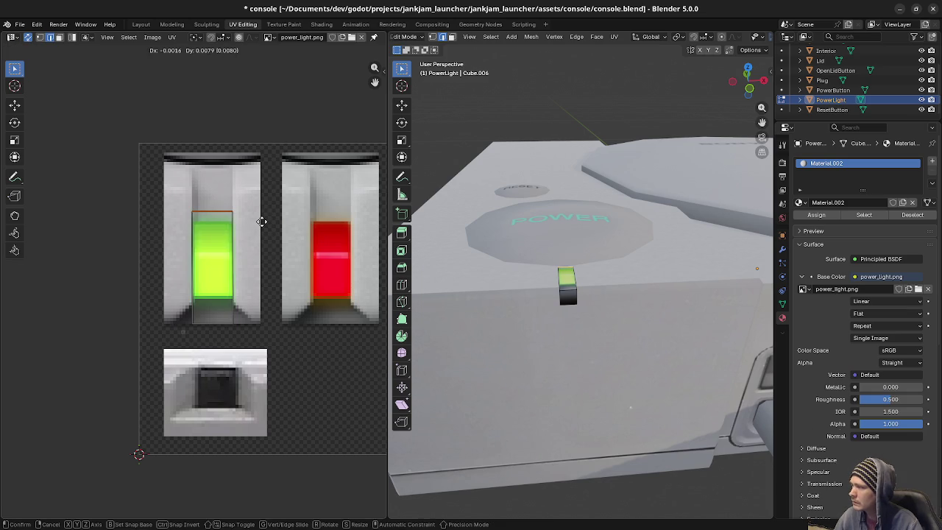
{"action": "key", "text": "y"}
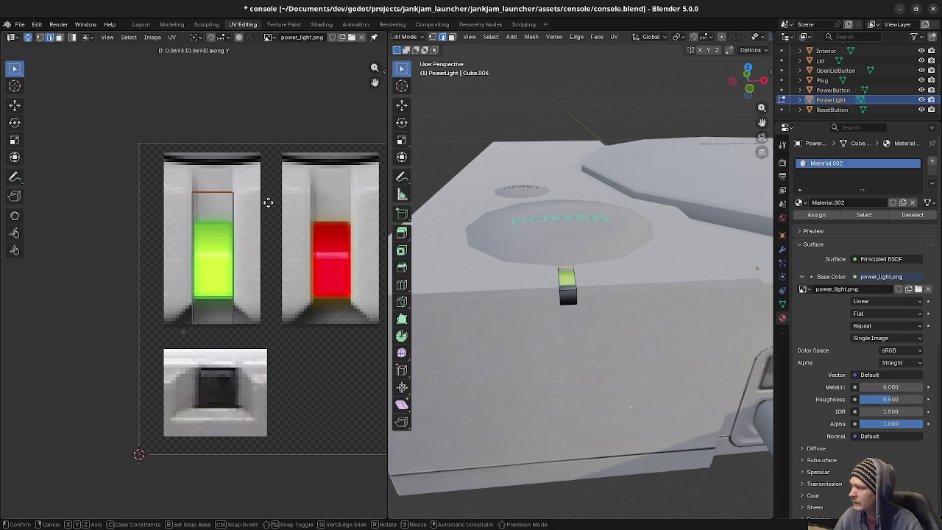
{"action": "left_click", "coordinate": [268, 202]}
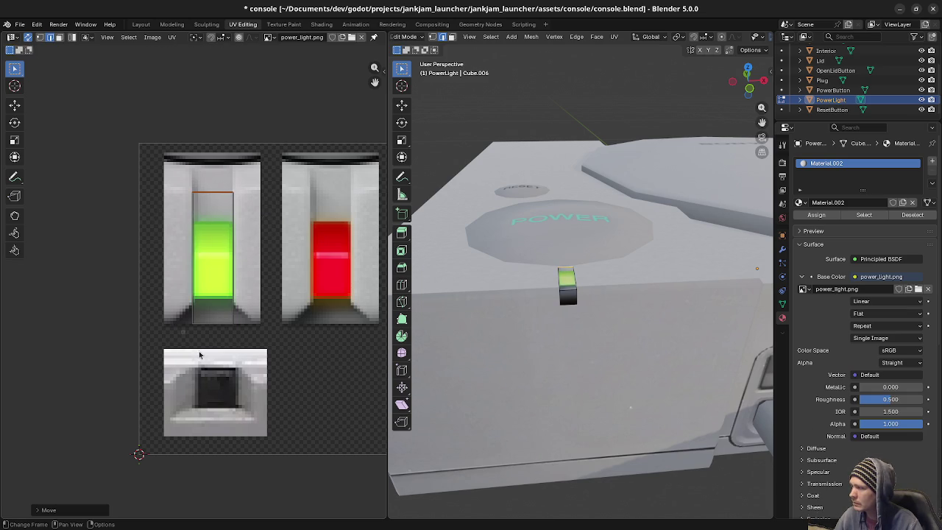
Move and enlarge the lower faces' UVs onto the dark slot image, then return to Object Mode
{"action": "key", "text": "g"}
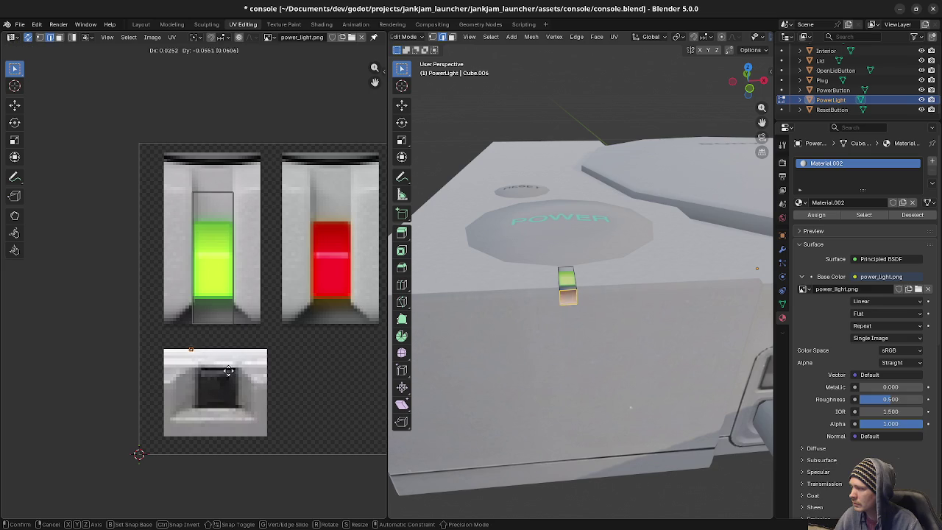
{"action": "left_click", "coordinate": [246, 395]}
{"action": "key", "text": "s"}
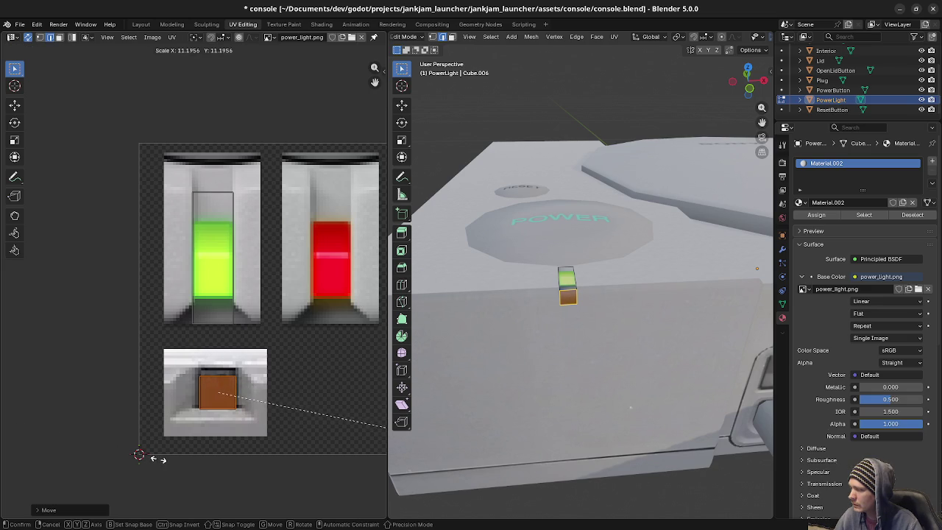
{"action": "left_click", "coordinate": [130, 460]}
{"action": "key", "text": "g"}
{"action": "key", "text": "y"}
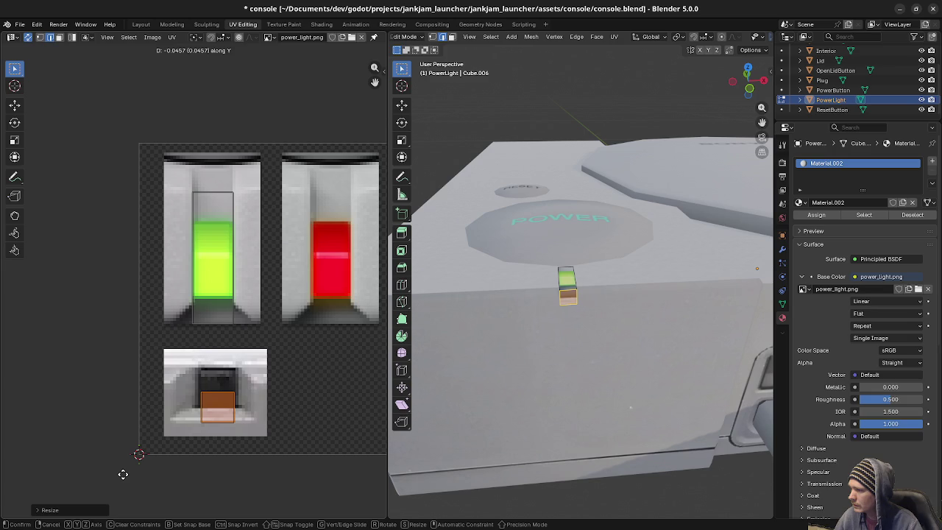
{"action": "left_click", "coordinate": [123, 474]}
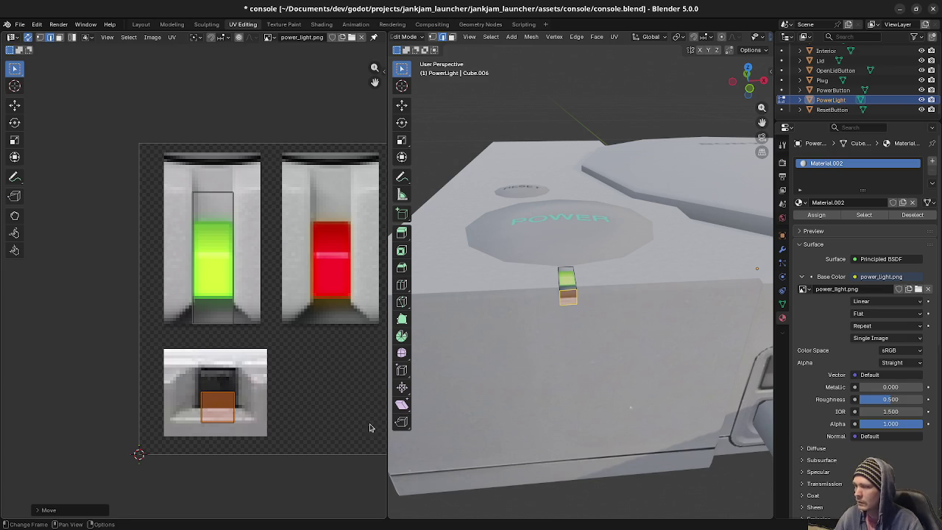
{"action": "key", "text": "Tab"}
{"action": "key", "text": "a"}
{"action": "mouse_move", "coordinate": [611, 349]}
{"action": "middle_mouse_down"}
{"action": "mouse_move", "coordinate": [587, 367]}
{"action": "mouse_move", "coordinate": [531, 363]}
{"action": "mouse_move", "coordinate": [617, 351]}
{"action": "middle_mouse_up"}
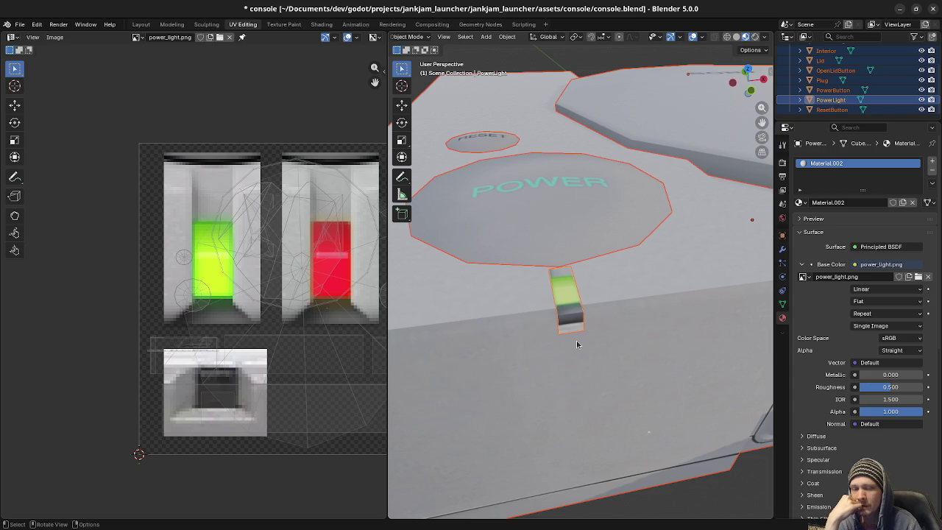
{"action": "scroll", "coordinate": [576, 308], "scroll_direction": "down", "scroll_amount": 2}
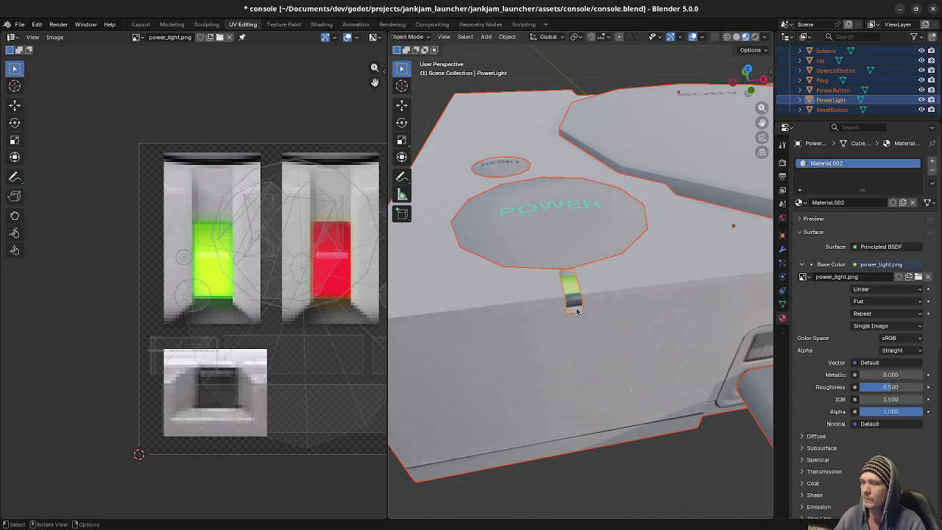
{"action": "scroll", "coordinate": [607, 322], "scroll_direction": "down", "scroll_amount": 1}
{"action": "mouse_move", "coordinate": [607, 325]}
{"action": "middle_mouse_down"}
{"action": "mouse_move", "coordinate": [498, 356]}
{"action": "mouse_move", "coordinate": [475, 343]}
{"action": "middle_mouse_up"}
{"action": "key", "text": "alt+a"}
{"action": "left_click", "coordinate": [471, 345]}
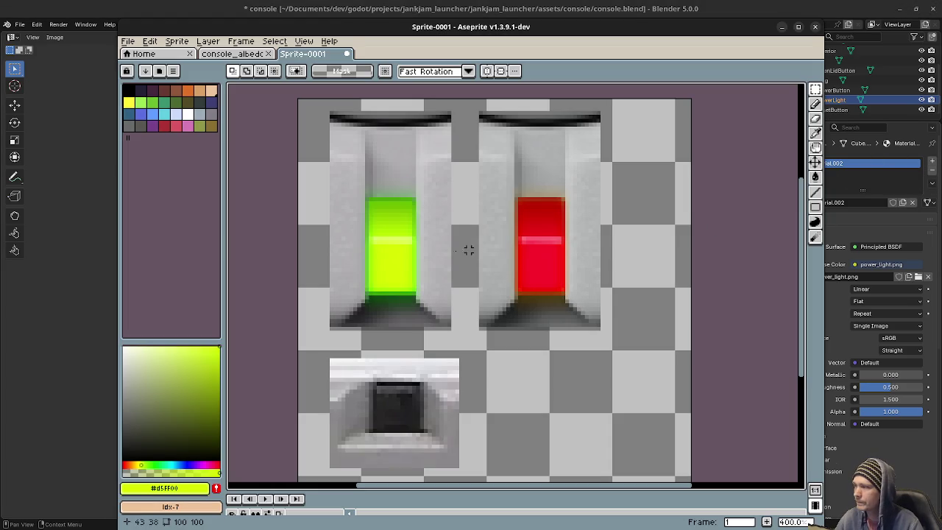
Select the red light sprite and delete it from the texture
{"action": "middle_click_drag", "start_coordinate": [437, 257], "coordinate": [467, 265]}
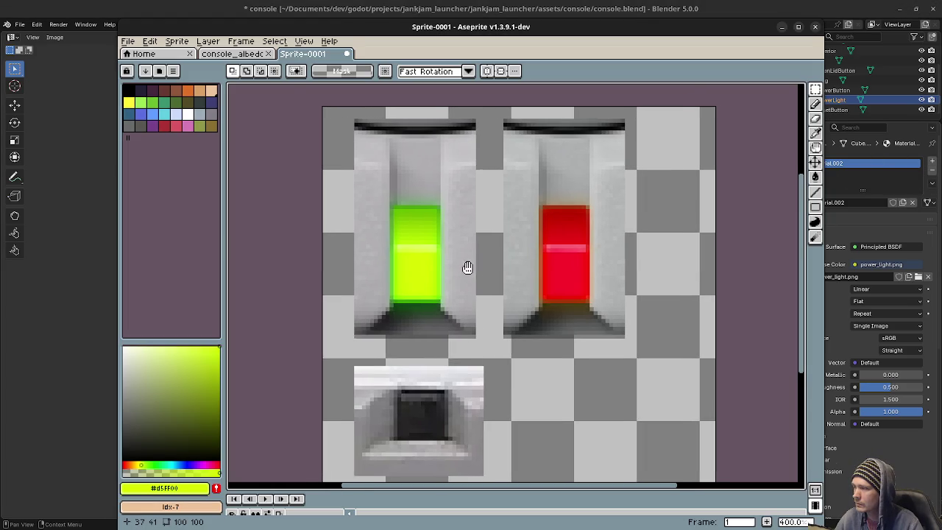
{"action": "left_click_drag", "start_coordinate": [503, 115], "coordinate": [639, 350]}
{"action": "key", "text": "Delete"}
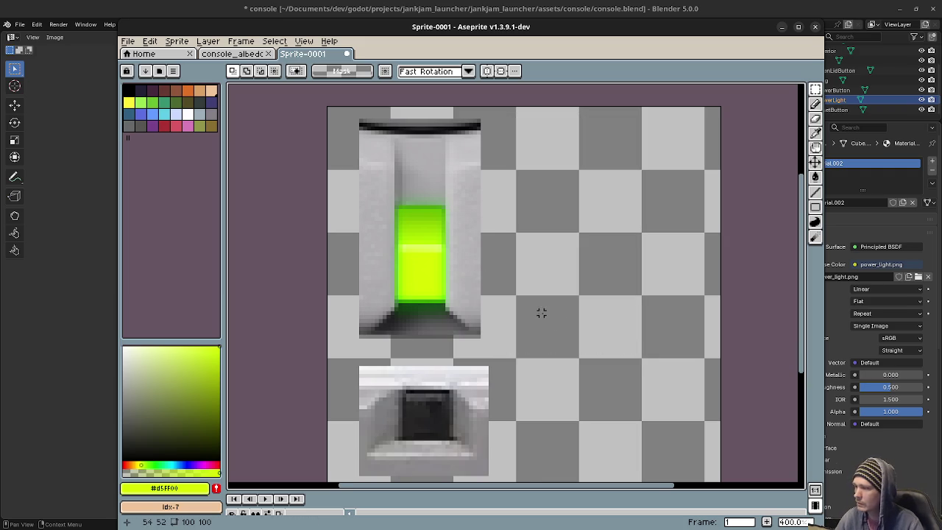
{"action": "scroll", "coordinate": [567, 332], "scroll_direction": "down", "scroll_amount": 1}
{"action": "middle_click_drag", "start_coordinate": [587, 306], "coordinate": [563, 323]}
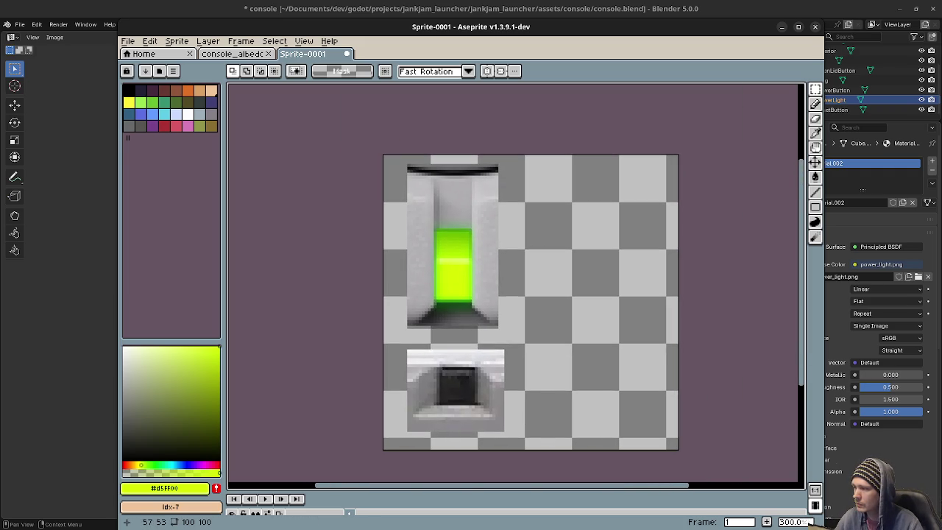
Export the edited image as power_light_on.png
{"action": "left_click", "coordinate": [128, 41]}
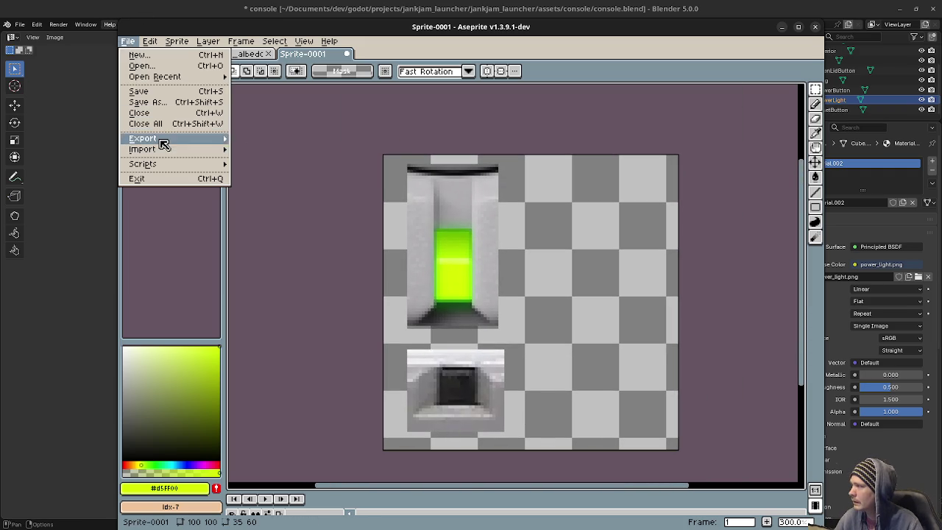
{"action": "left_click", "coordinate": [247, 141]}
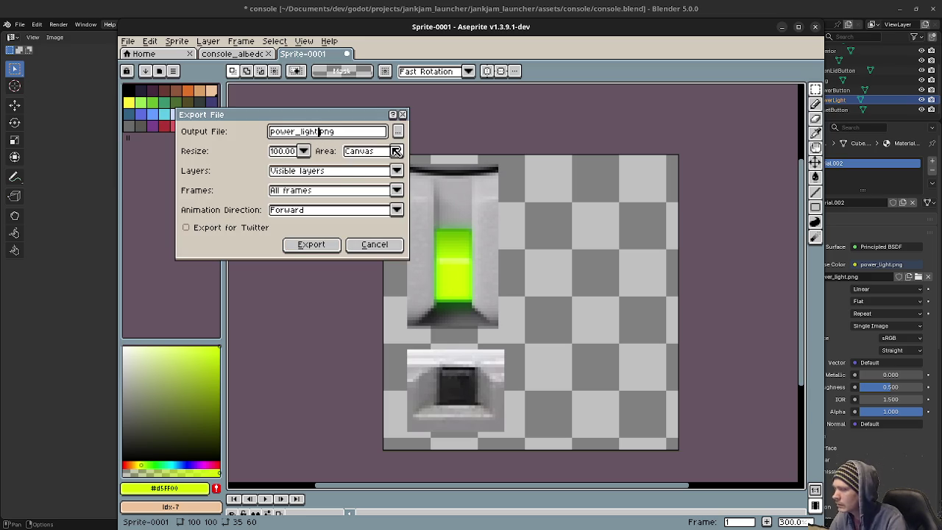
{"action": "type", "text": "_on"}
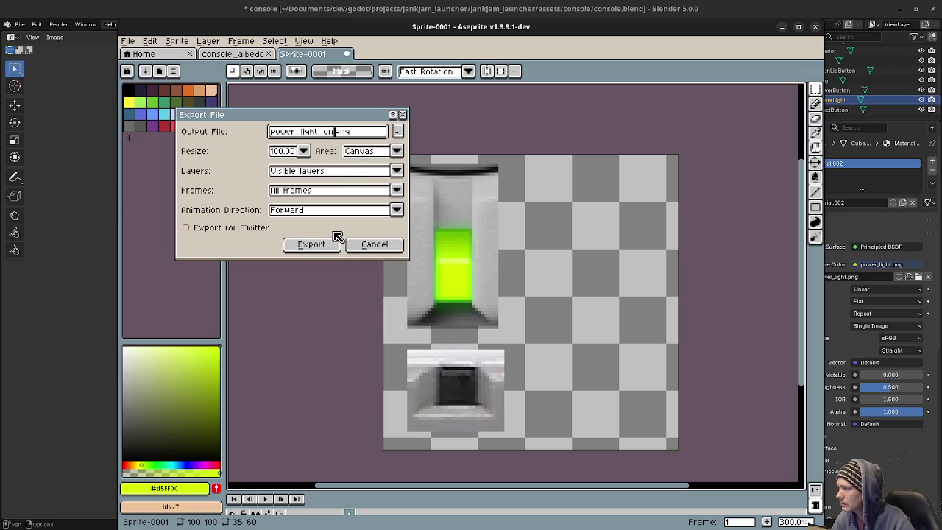
{"action": "left_click", "coordinate": [316, 243]}
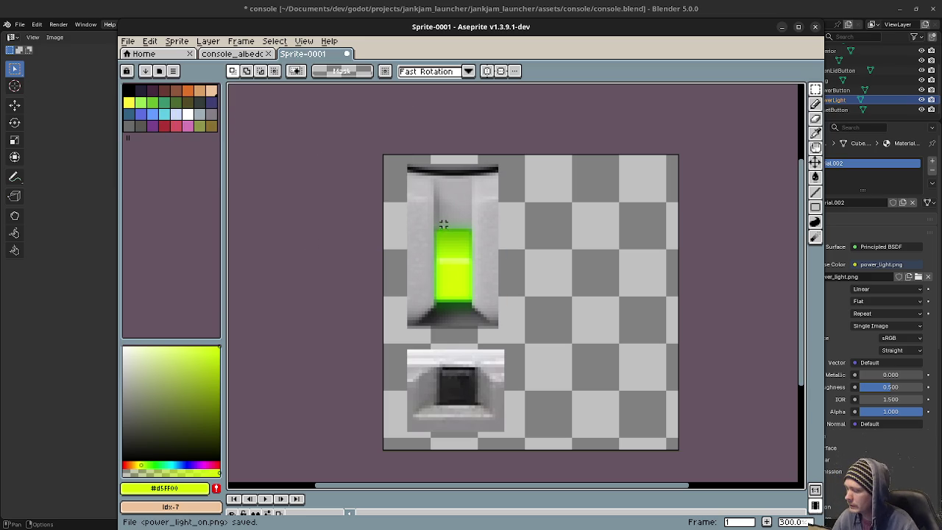
Try recolouring the green light red with Hue/Saturation (H -73), then undo it
{"action": "left_click_drag", "start_coordinate": [397, 156], "coordinate": [512, 339]}
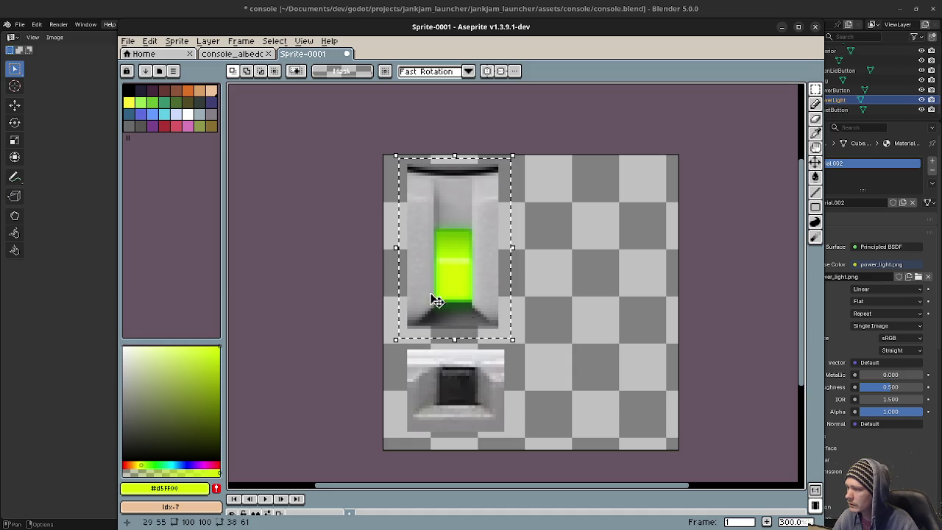
{"action": "left_click", "coordinate": [150, 41]}
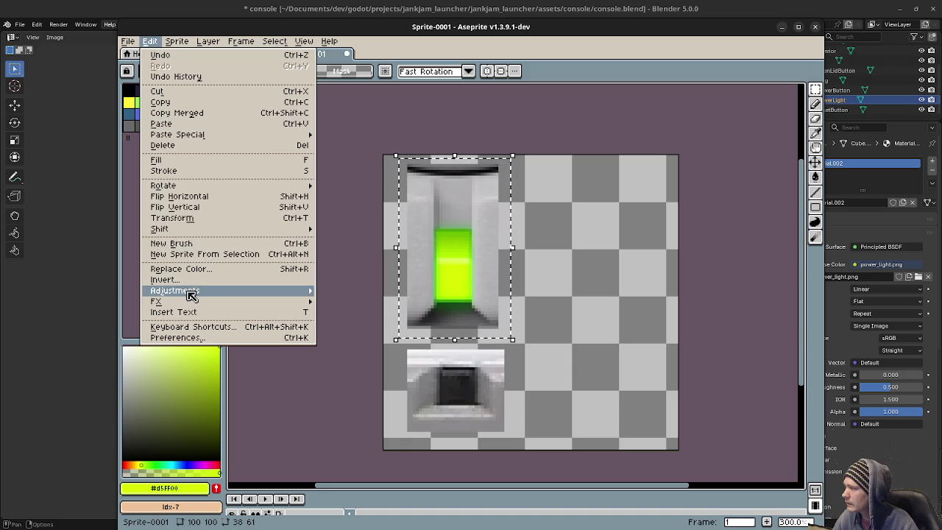
{"action": "mouse_move", "coordinate": [174, 291]}
{"action": "left_click", "coordinate": [366, 302]}
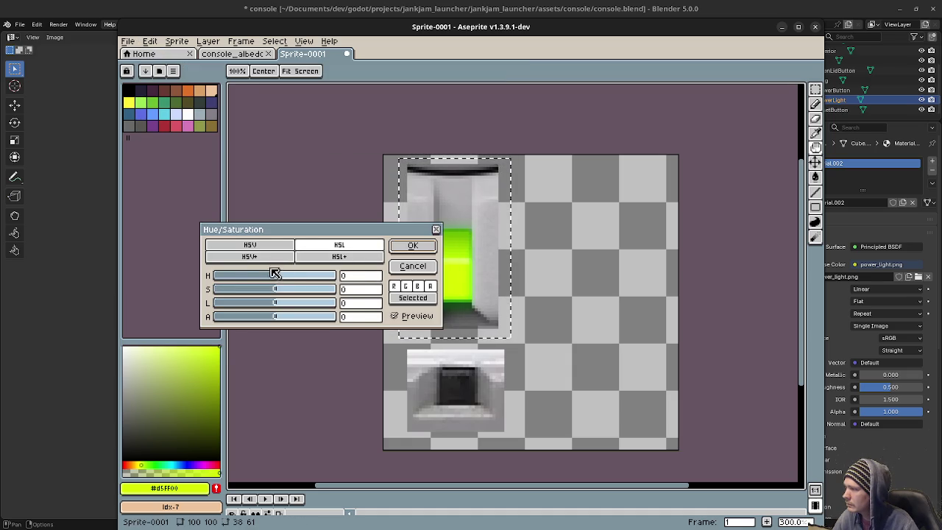
{"action": "left_click_drag", "start_coordinate": [294, 231], "coordinate": [233, 247]}
{"action": "left_click_drag", "start_coordinate": [211, 289], "coordinate": [194, 293]}
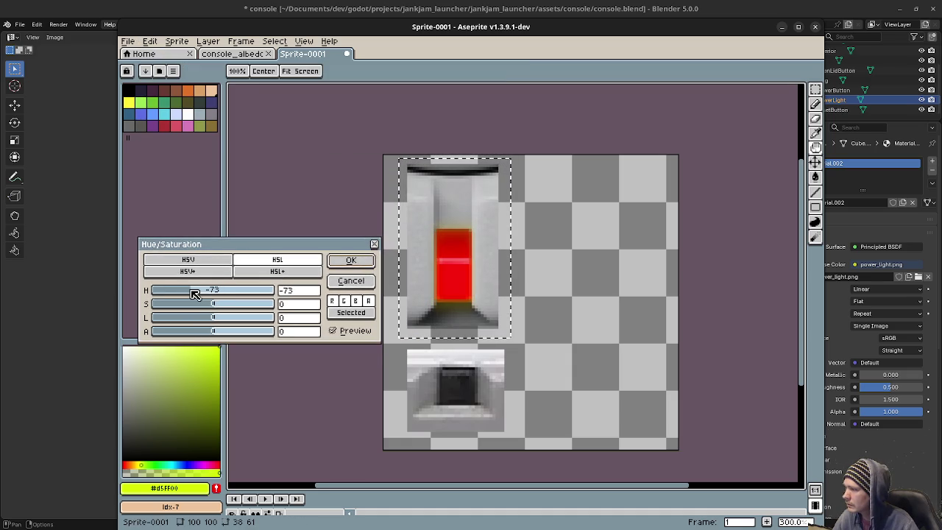
{"action": "left_click", "coordinate": [337, 260]}
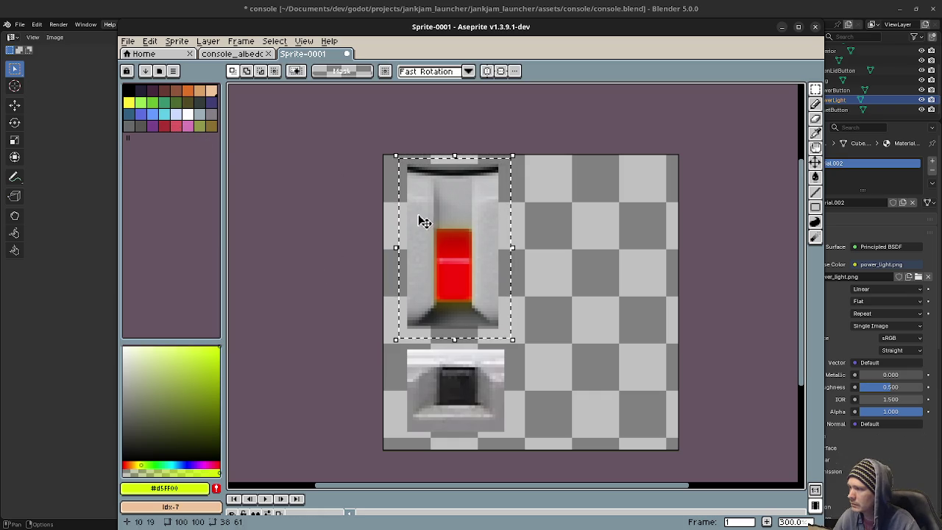
{"action": "key", "text": "ctrl+z"}
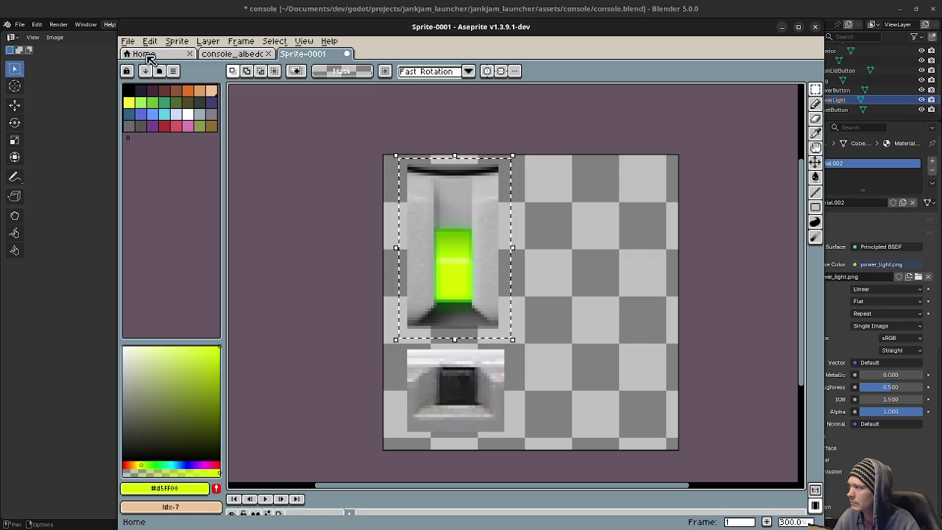
Desaturate the green light to grey with Hue/Saturation saturation -100
{"action": "left_click", "coordinate": [149, 41]}
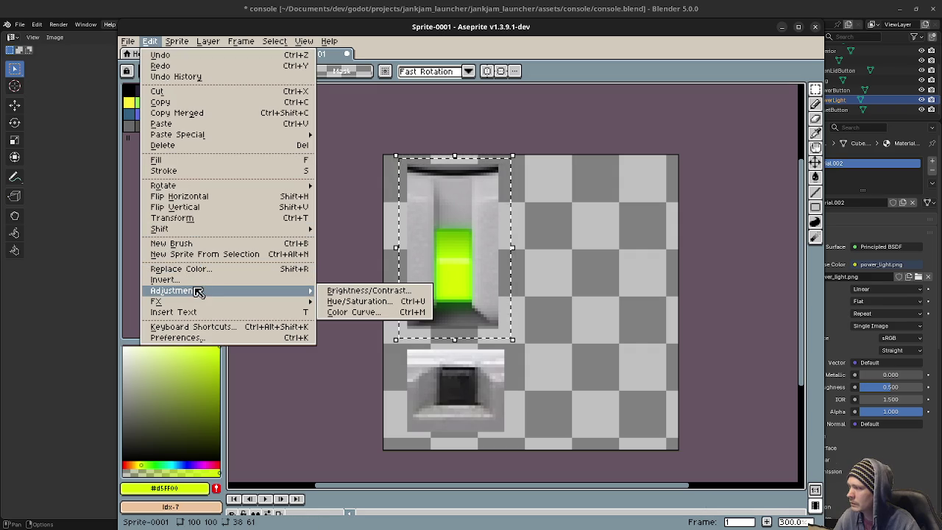
{"action": "mouse_move", "coordinate": [175, 290]}
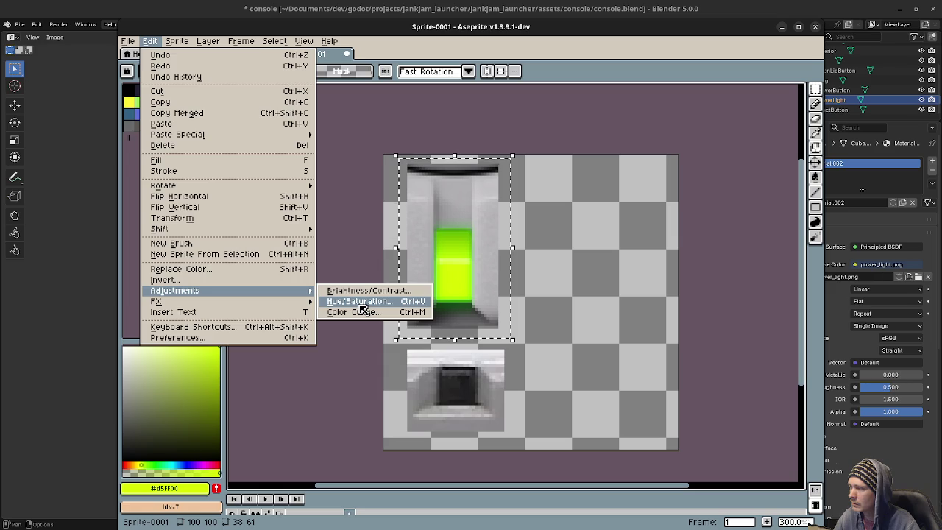
{"action": "left_click", "coordinate": [361, 302]}
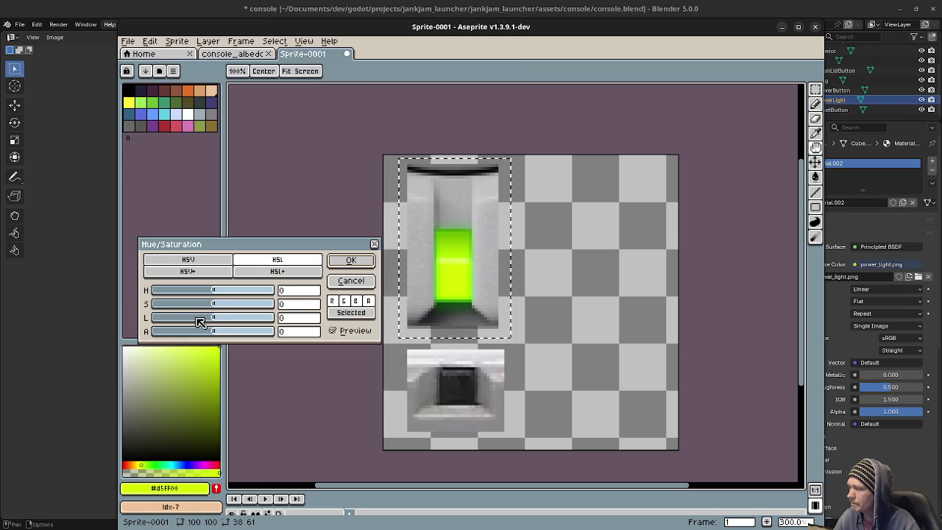
{"action": "left_click_drag", "start_coordinate": [212, 303], "coordinate": [115, 309]}
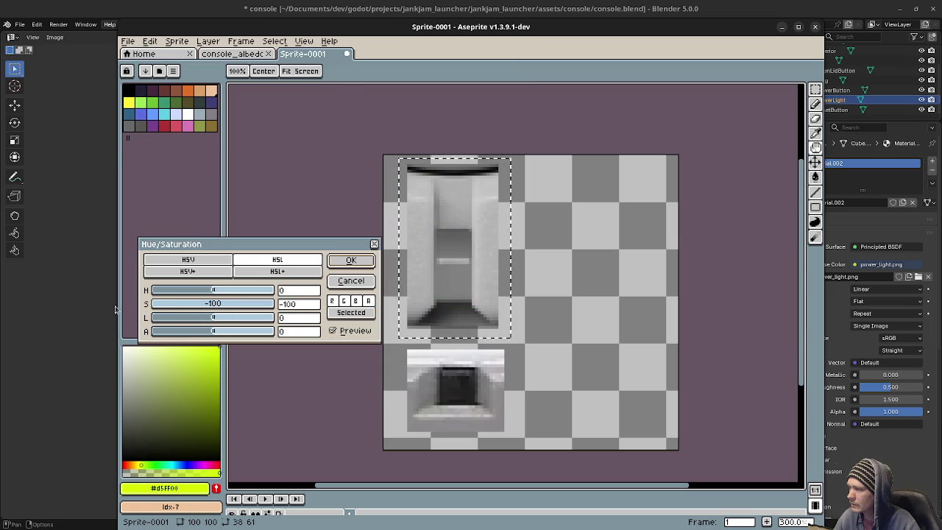
{"action": "left_click", "coordinate": [339, 261]}
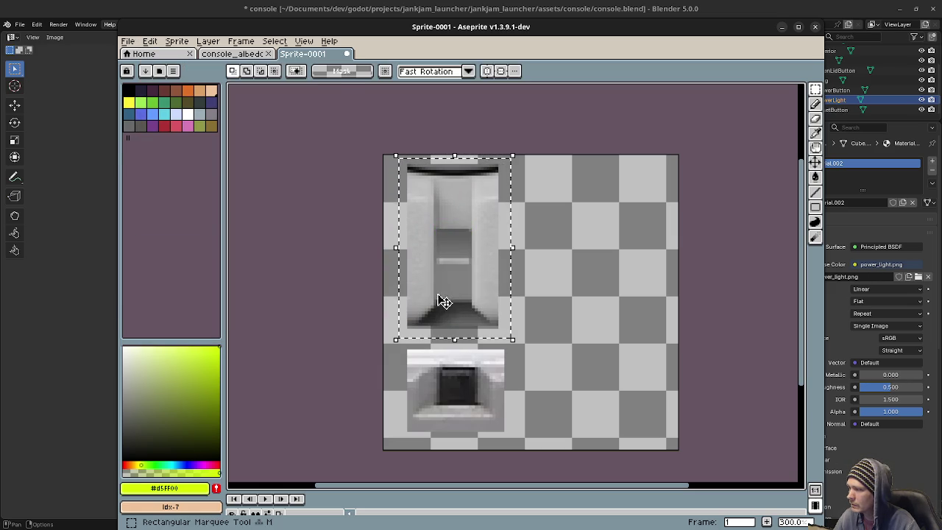
Export the grey-light sprite as power_light_off.png and close Aseprite
{"action": "left_click", "coordinate": [128, 41]}
{"action": "mouse_move", "coordinate": [142, 139]}
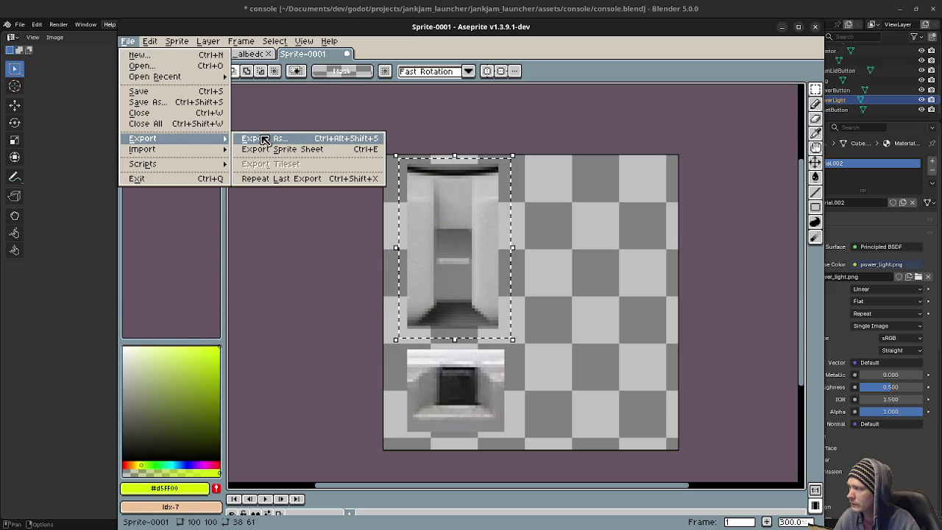
{"action": "left_click", "coordinate": [284, 140]}
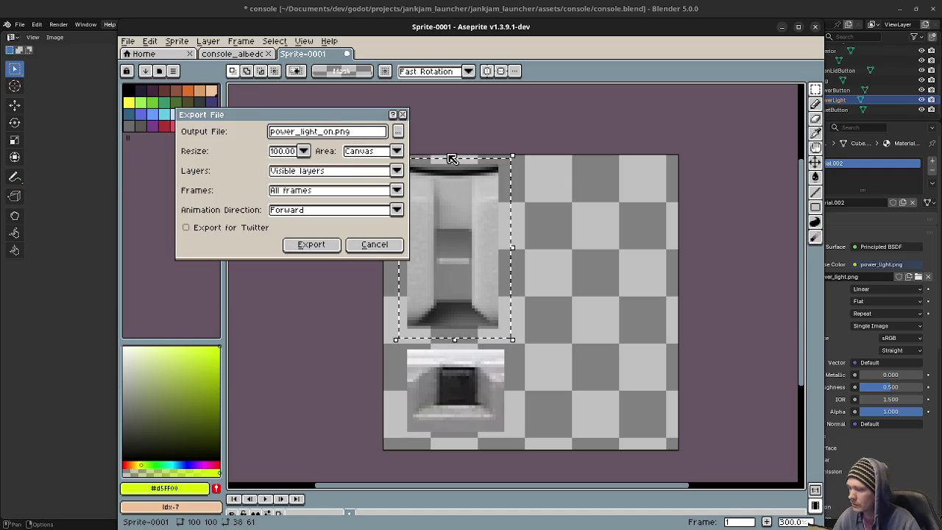
{"action": "key", "text": "Left"}
{"action": "key", "text": "Left"}
{"action": "key", "text": "Left"}
{"action": "key", "text": "BackSpace"}
{"action": "key", "text": "BackSpace"}
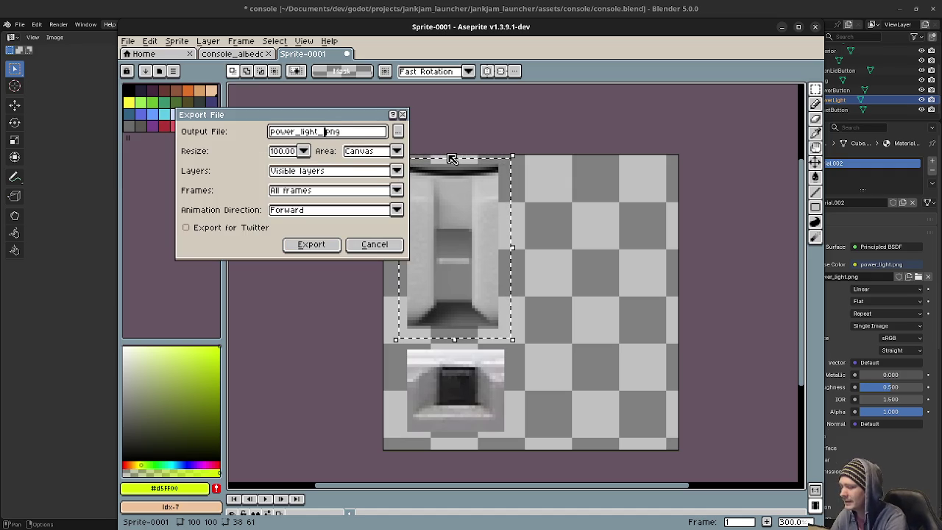
{"action": "left_click", "coordinate": [323, 245]}
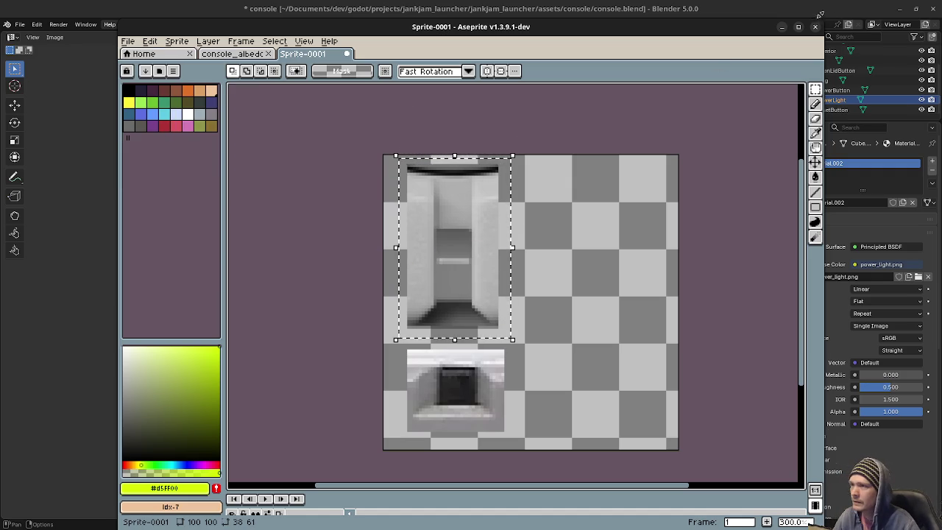
{"action": "left_click", "coordinate": [781, 26]}
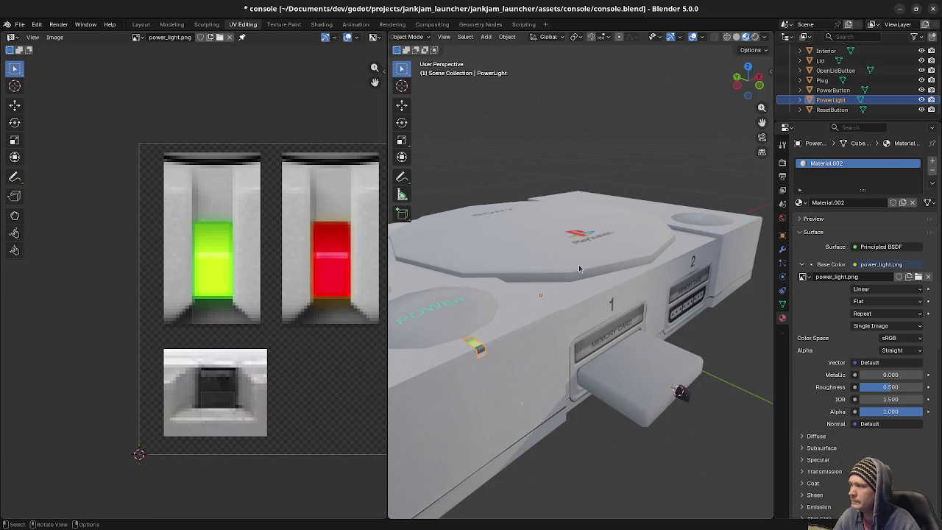
Save the Blender file and hide the console's lid to expose the disc tray
{"action": "mouse_move", "coordinate": [579, 268]}
{"action": "middle_mouse_down"}
{"action": "mouse_move", "coordinate": [629, 237]}
{"action": "mouse_move", "coordinate": [552, 292]}
{"action": "mouse_move", "coordinate": [593, 283]}
{"action": "middle_mouse_up"}
{"action": "key", "text": "ctrl+s"}
{"action": "left_click", "coordinate": [603, 257]}
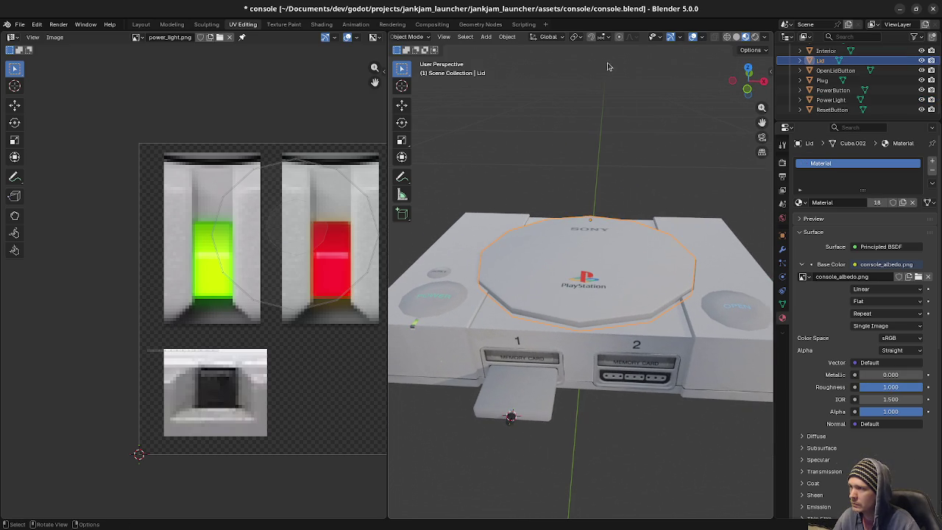
{"action": "middle_click_drag", "start_coordinate": [621, 229], "coordinate": [584, 310]}
{"action": "key", "text": "h"}
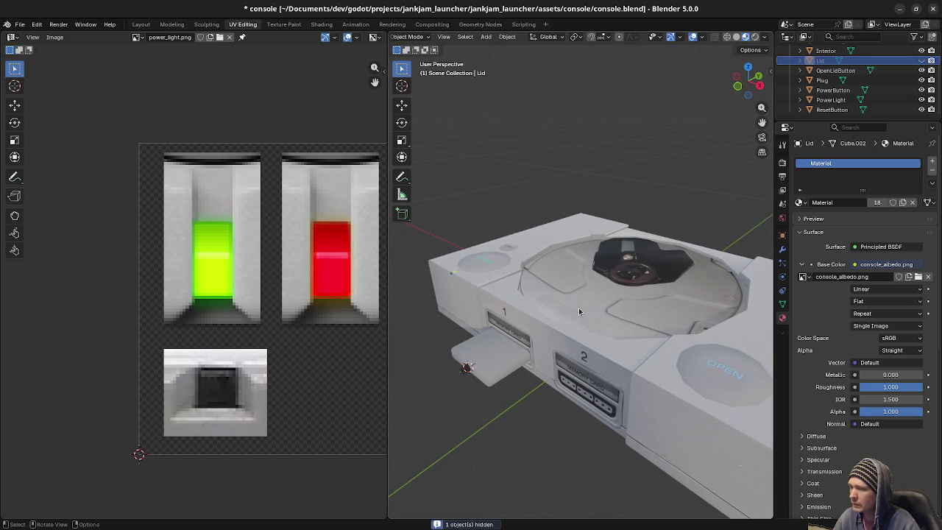
Move the octagonal face at the disc centre of the Interior mesh along Z
{"action": "left_click", "coordinate": [626, 276]}
{"action": "key", "text": "Tab"}
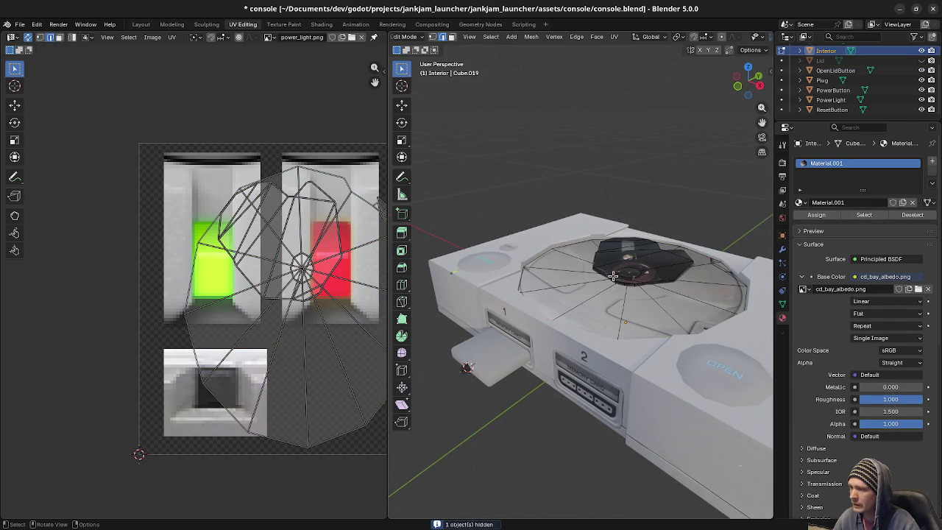
{"action": "scroll", "coordinate": [663, 289], "scroll_direction": "up", "scroll_amount": 3}
{"action": "middle_click_drag", "start_coordinate": [663, 288], "coordinate": [520, 327]}
{"action": "left_click", "coordinate": [521, 327]}
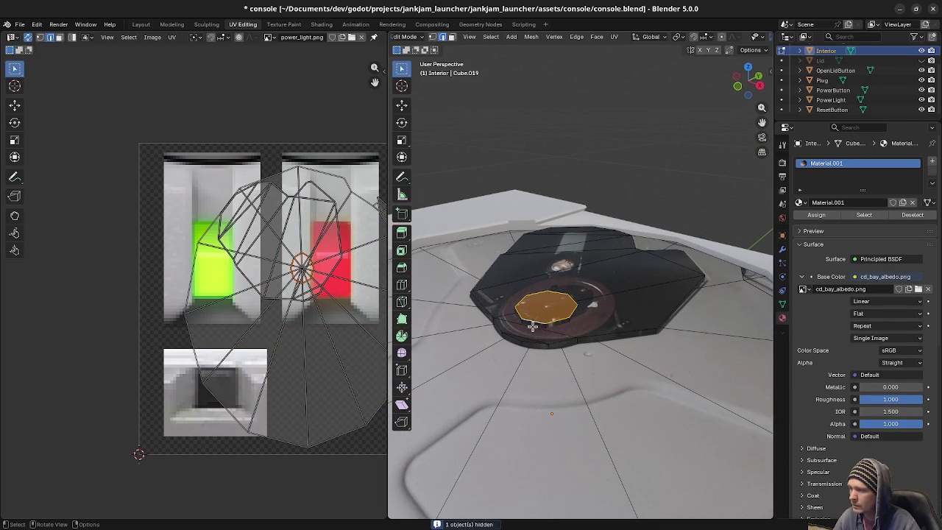
{"action": "key", "text": "KP_1"}
{"action": "scroll", "coordinate": [645, 304], "scroll_direction": "down", "scroll_amount": 2}
{"action": "scroll", "coordinate": [616, 372], "scroll_direction": "down", "scroll_amount": 2}
{"action": "key", "text": "alt+z"}
{"action": "key", "text": "g"}
{"action": "key", "text": "z"}
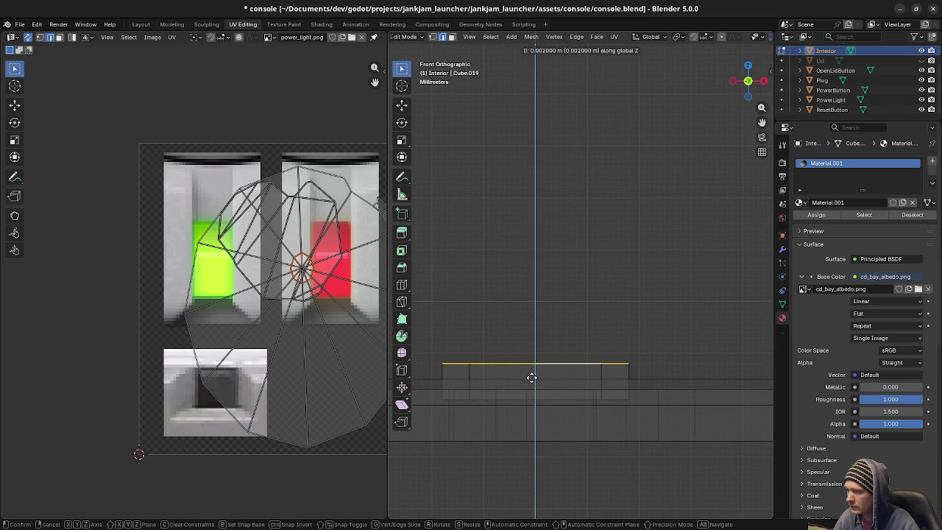
{"action": "left_click", "coordinate": [531, 378]}
{"action": "key", "text": "Tab"}
Inspect the disc area from above and front, then reopen the tray mesh in Edit Mode
{"action": "middle_click_drag", "start_coordinate": [568, 359], "coordinate": [573, 373]}
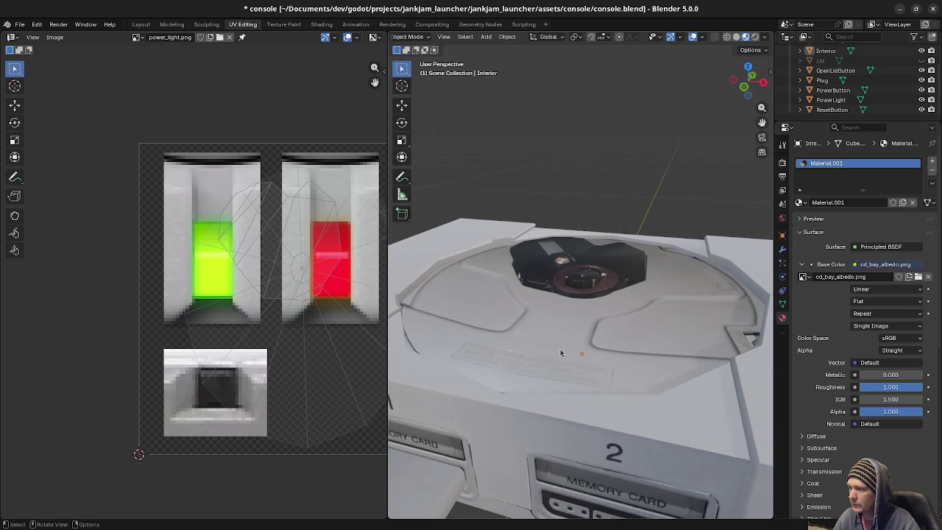
{"action": "scroll", "coordinate": [608, 287], "scroll_direction": "up", "scroll_amount": 3}
{"action": "scroll", "coordinate": [606, 300], "scroll_direction": "up", "scroll_amount": 2}
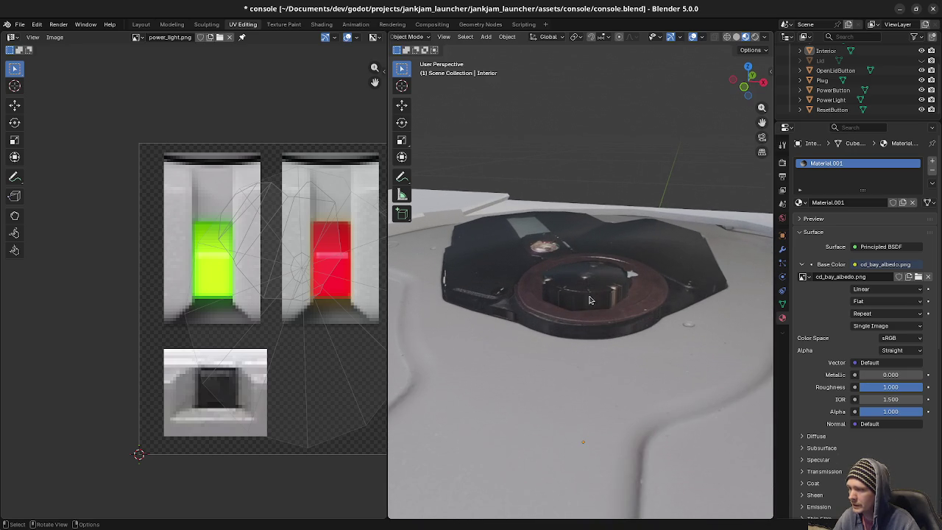
{"action": "scroll", "coordinate": [589, 316], "scroll_direction": "down", "scroll_amount": 2}
{"action": "scroll", "coordinate": [598, 332], "scroll_direction": "down", "scroll_amount": 2}
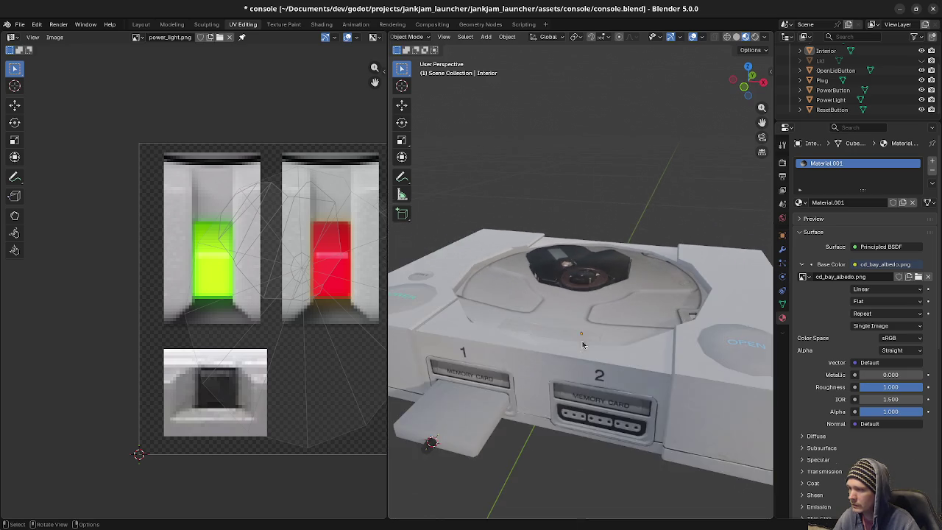
{"action": "scroll", "coordinate": [582, 341], "scroll_direction": "down", "scroll_amount": 2}
{"action": "scroll", "coordinate": [584, 344], "scroll_direction": "down", "scroll_amount": 2}
{"action": "mouse_move", "coordinate": [576, 338]}
{"action": "middle_mouse_down"}
{"action": "mouse_move", "coordinate": [574, 298]}
{"action": "mouse_move", "coordinate": [606, 313]}
{"action": "mouse_move", "coordinate": [584, 336]}
{"action": "middle_mouse_up"}
{"action": "scroll", "coordinate": [578, 302], "scroll_direction": "up", "scroll_amount": 3}
{"action": "scroll", "coordinate": [606, 313], "scroll_direction": "up", "scroll_amount": 2}
{"action": "key", "text": "Tab"}
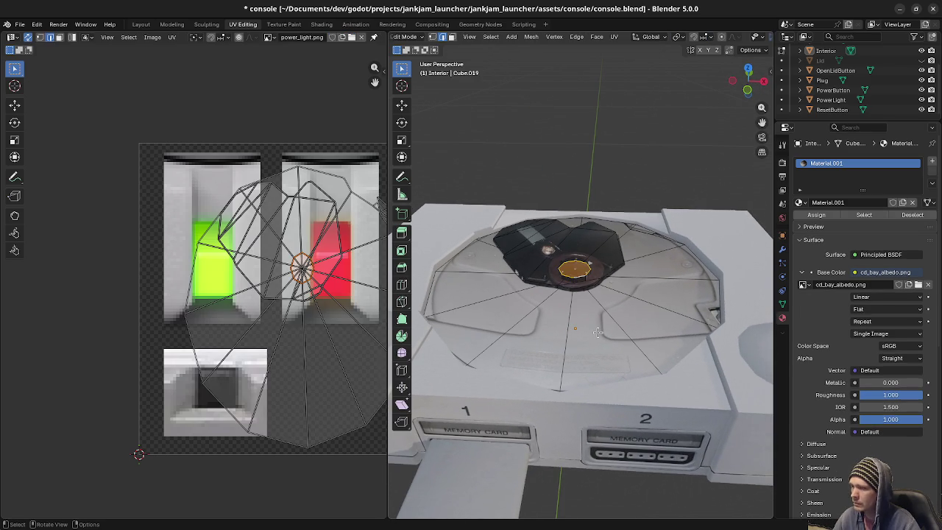
Leave Edit Mode, unhide the console lid, and save console.blend
{"action": "key", "text": "Tab"}
{"action": "key", "text": "alt+h"}
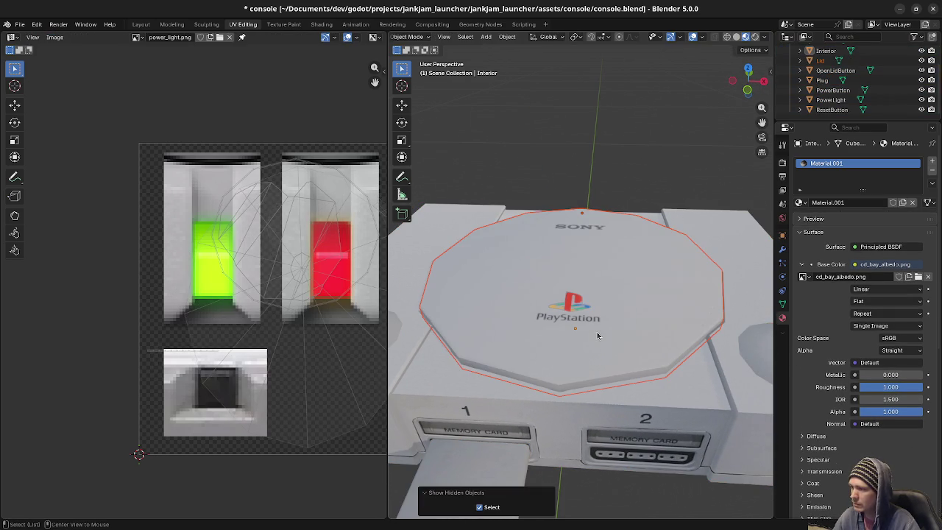
{"action": "key", "text": "ctrl+s"}
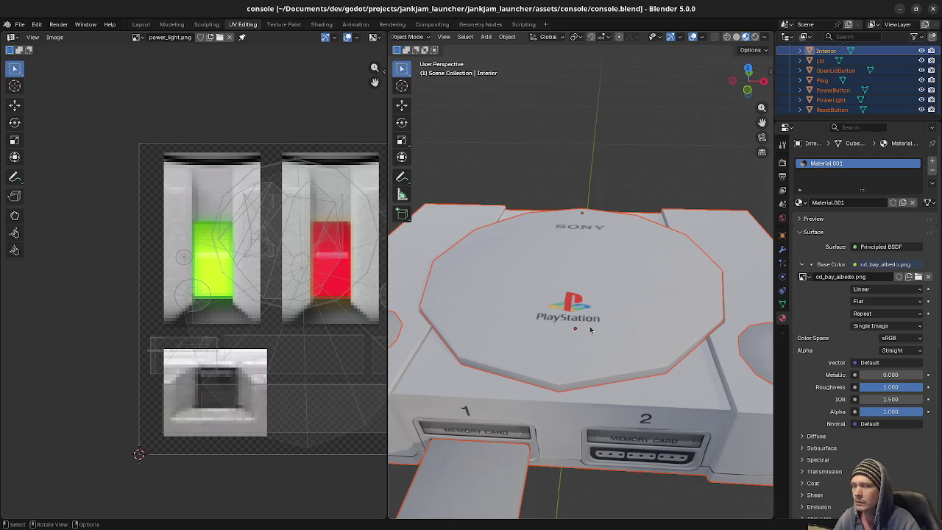
Inspect the left, right and front of the console, save again, and select the open-lid button
{"action": "scroll", "coordinate": [590, 329], "scroll_direction": "down", "scroll_amount": 2}
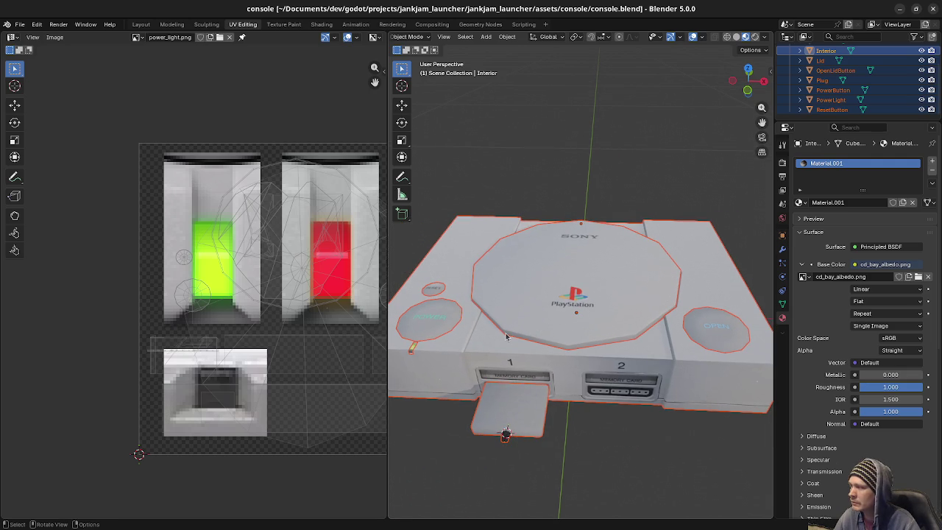
{"action": "middle_click_drag", "start_coordinate": [499, 335], "coordinate": [497, 345]}
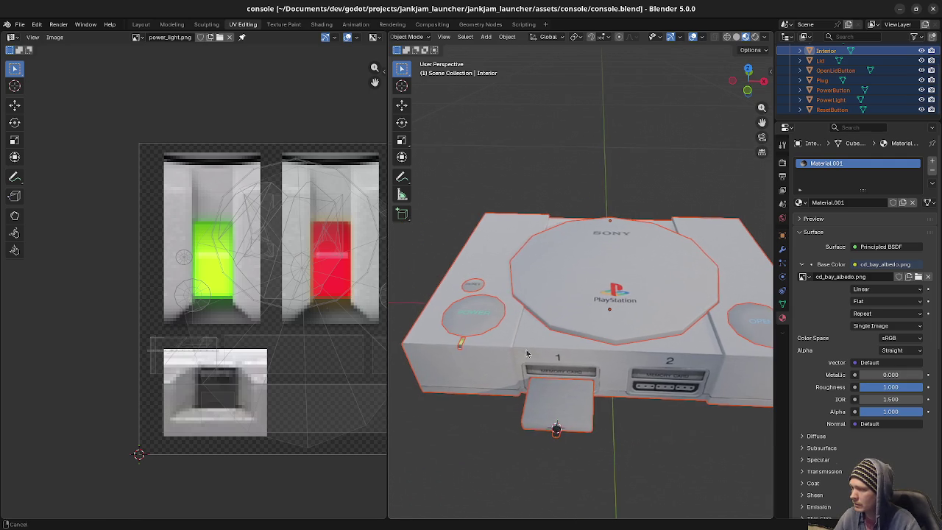
{"action": "middle_click_drag", "start_coordinate": [615, 374], "coordinate": [635, 366]}
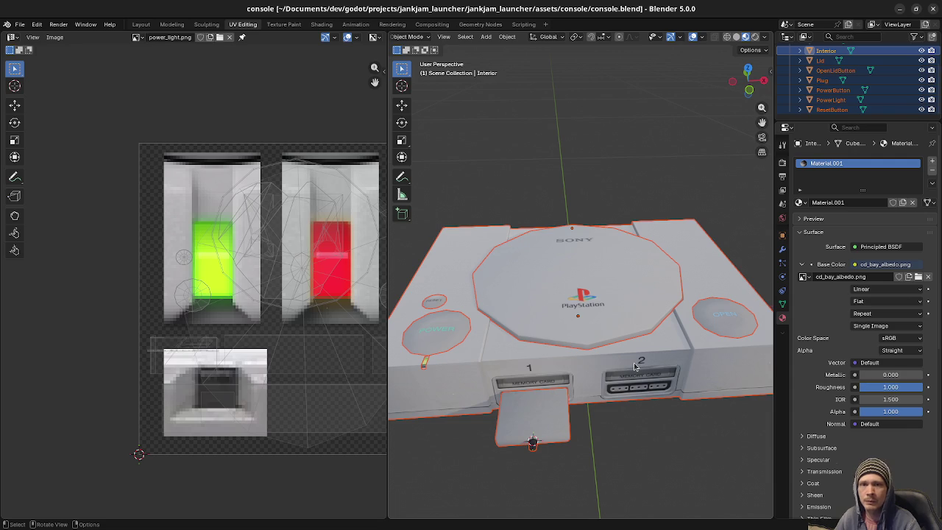
{"action": "middle_click_drag", "start_coordinate": [548, 363], "coordinate": [581, 290]}
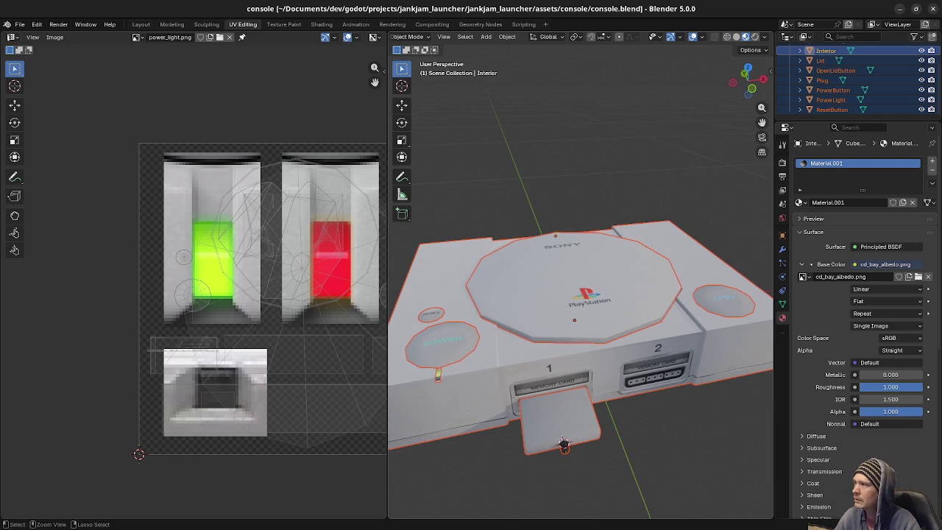
{"action": "key", "text": "ctrl+s"}
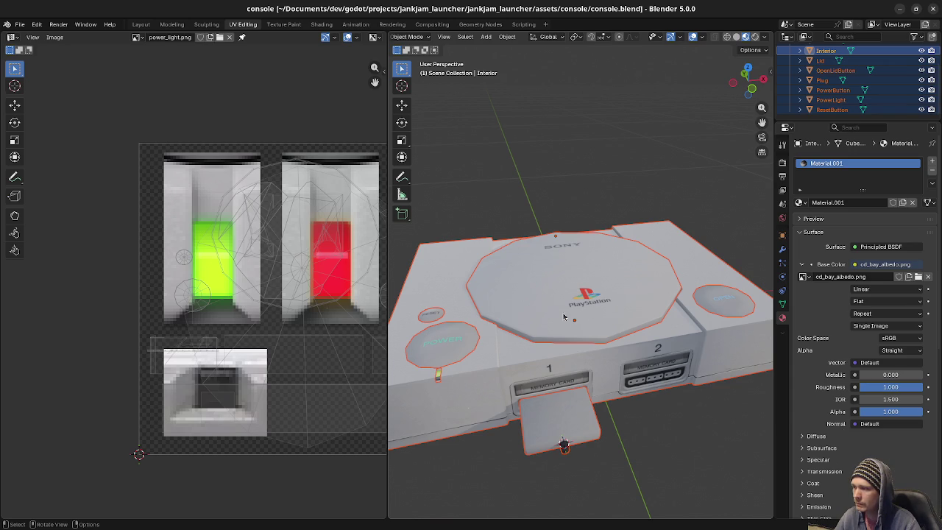
{"action": "left_click", "coordinate": [729, 309]}
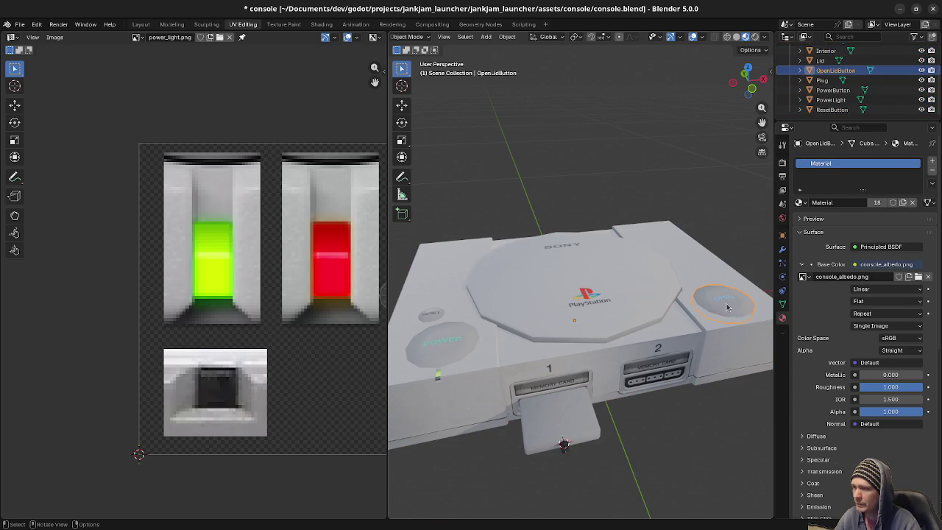
Lower the open-lid button slightly along the Z axis
{"action": "key", "text": "g"}
{"action": "key", "text": "z"}
{"action": "left_click", "coordinate": [729, 309]}
Check the power light and plug pieces, save console.blend, and minimise Blender
{"action": "left_click", "coordinate": [437, 376]}
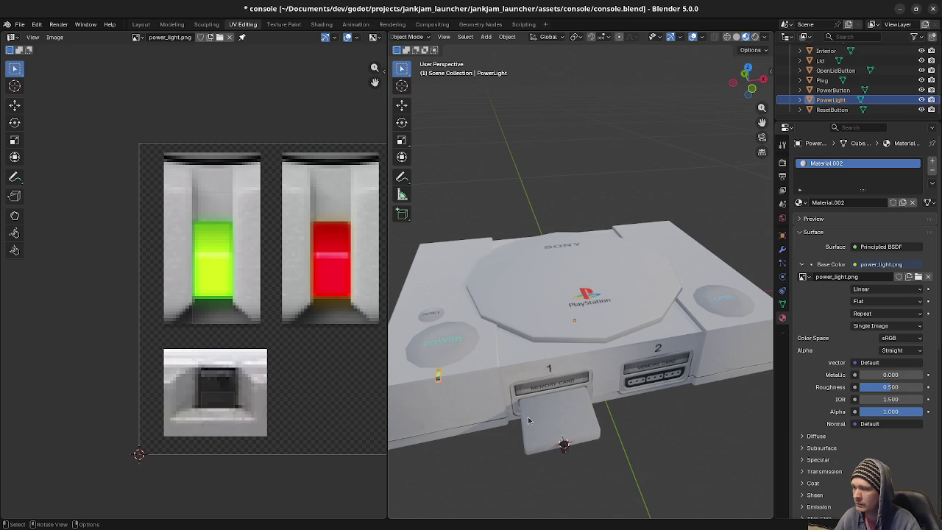
{"action": "left_click", "coordinate": [578, 433]}
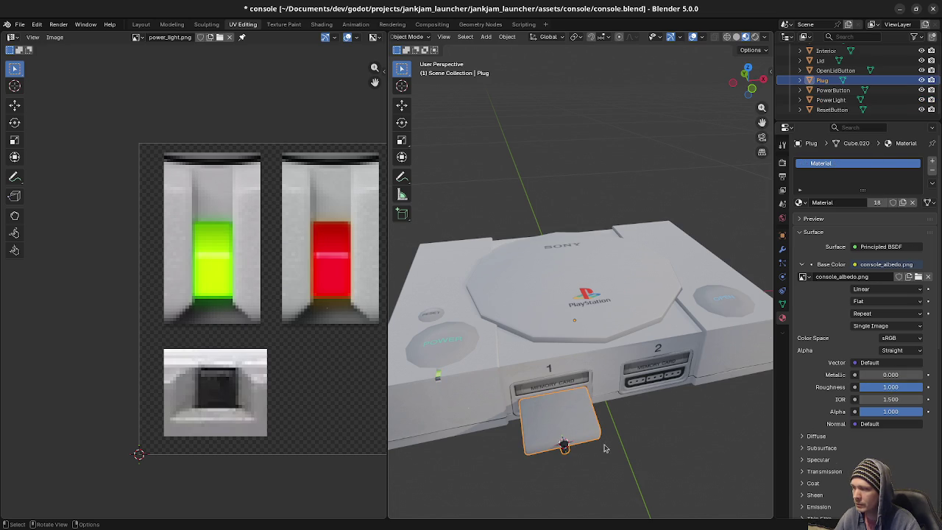
{"action": "left_click", "coordinate": [636, 431]}
{"action": "middle_click_drag", "start_coordinate": [637, 431], "coordinate": [677, 417]}
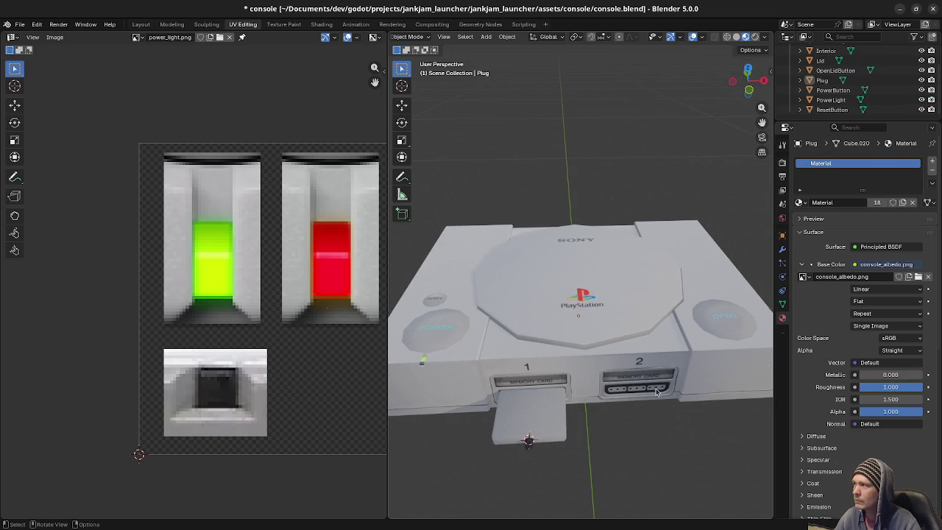
{"action": "key", "text": "ctrl+s"}
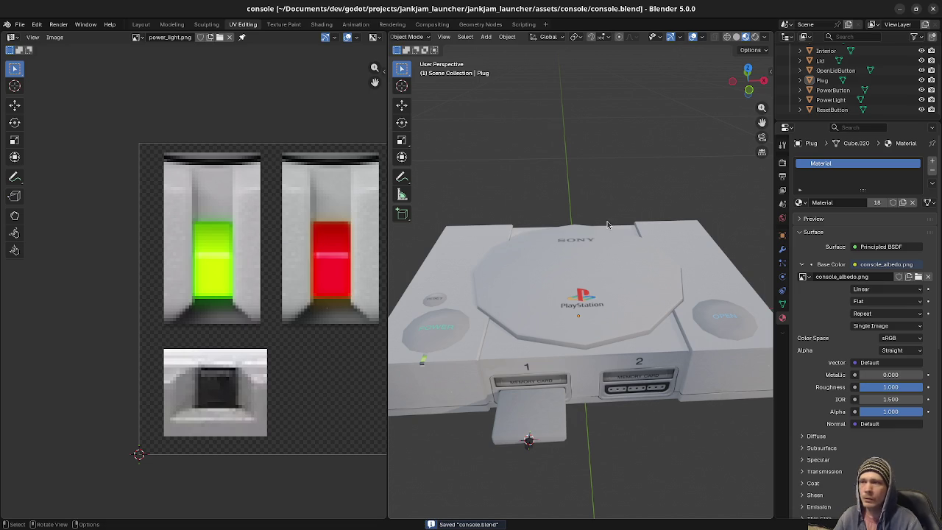
{"action": "left_click", "coordinate": [898, 7]}
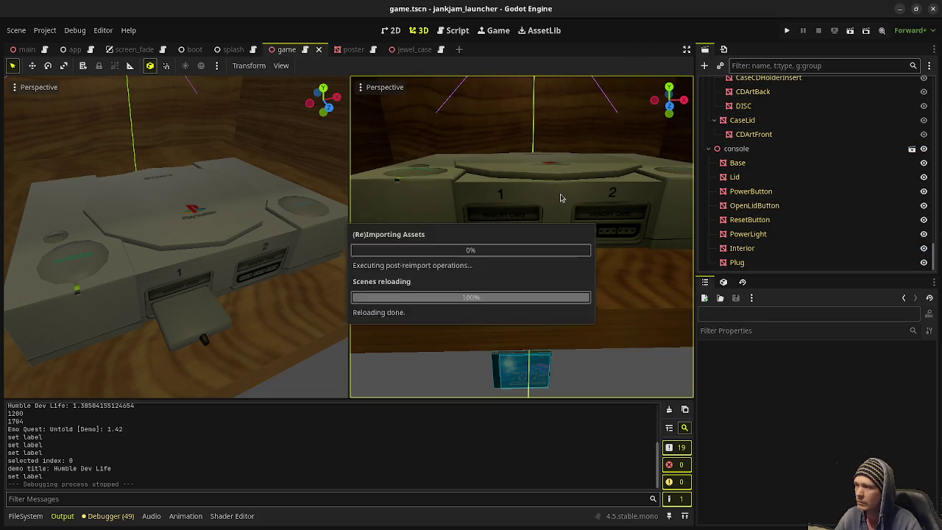
Look down on the reloaded console in the right 3D view, then go to the browser
{"action": "middle_click_drag", "start_coordinate": [527, 204], "coordinate": [546, 239]}
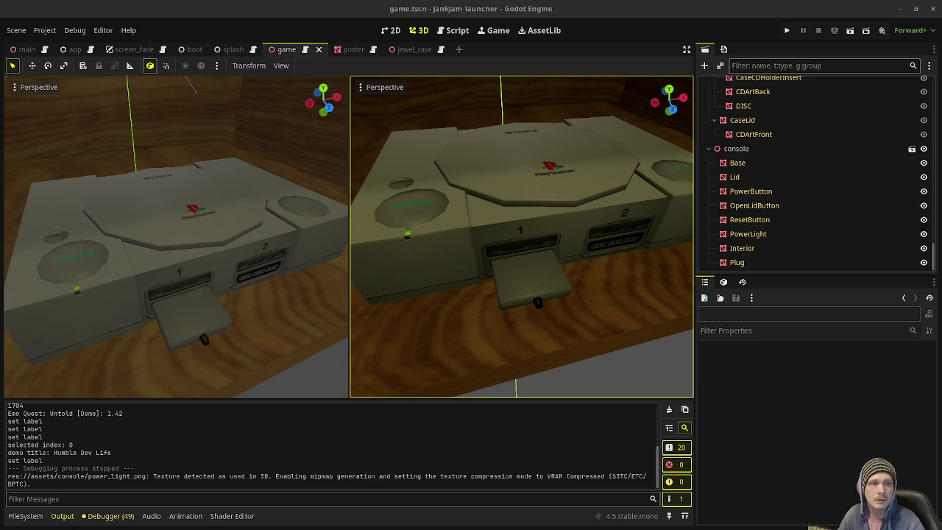
{"action": "key", "text": "alt+Tab"}
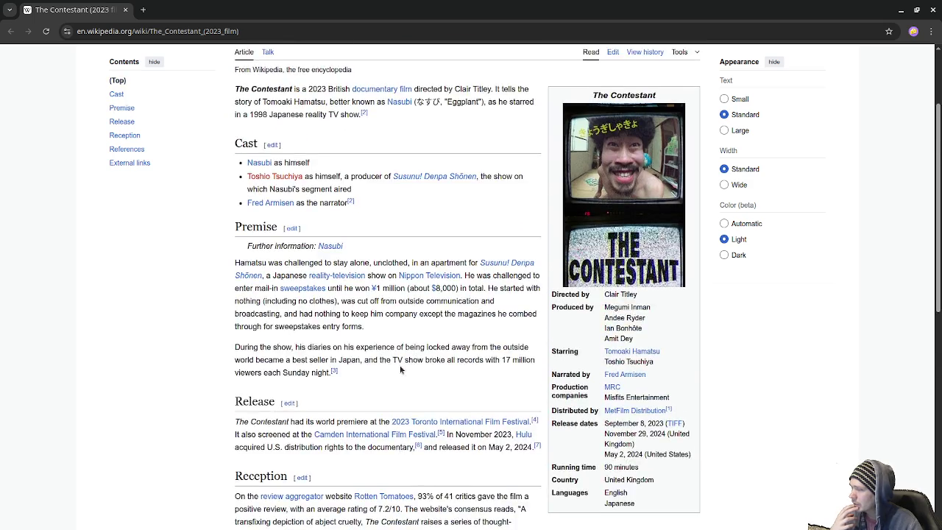
{"action": "scroll", "coordinate": [400, 369], "scroll_direction": "up", "scroll_amount": 2}
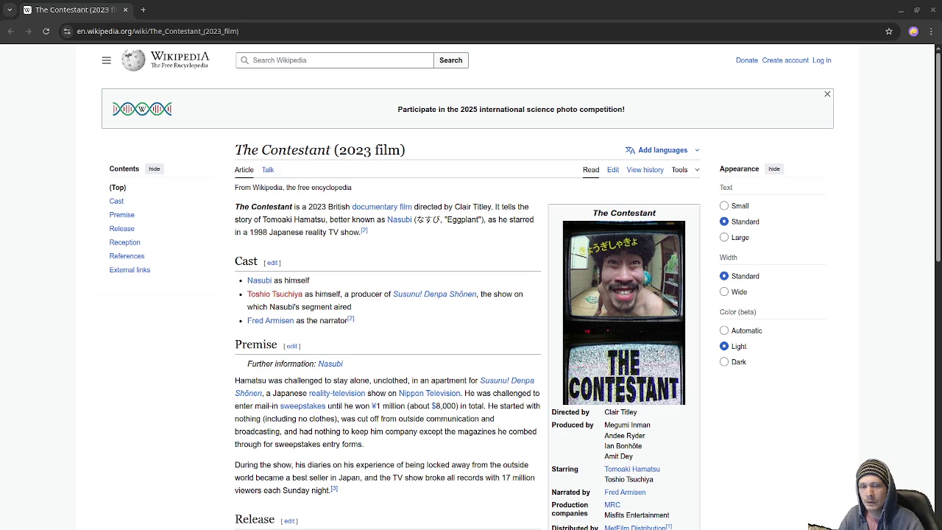
Close the browser to return to Godot, then switch to the museum artwork page
{"action": "left_click", "coordinate": [931, 10]}
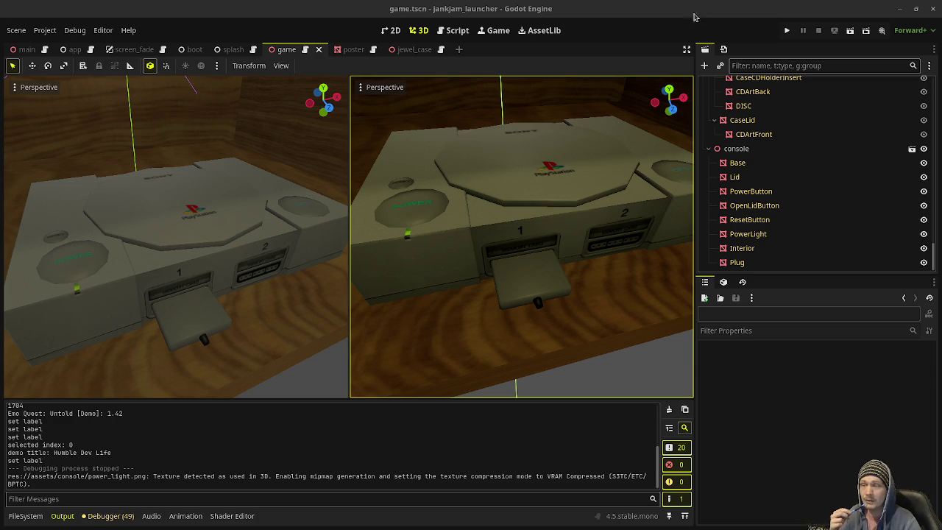
{"action": "key", "text": "alt+Tab"}
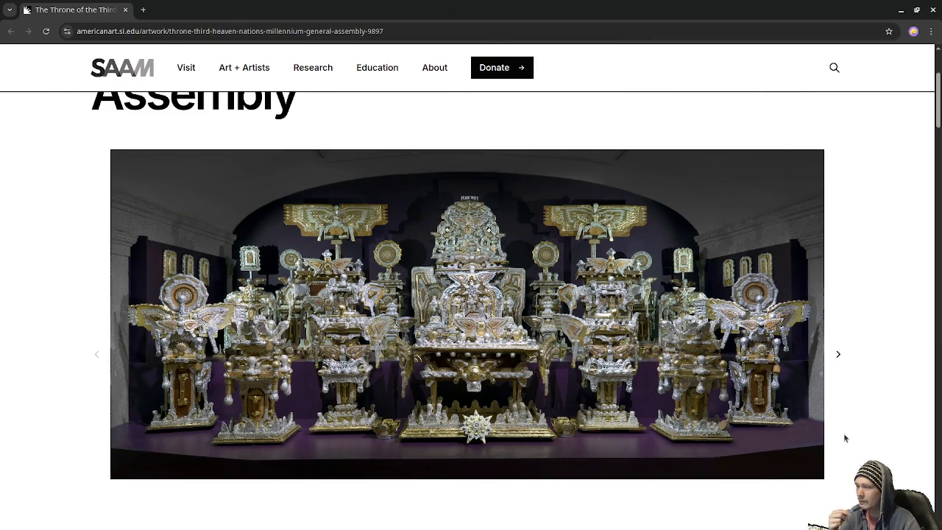